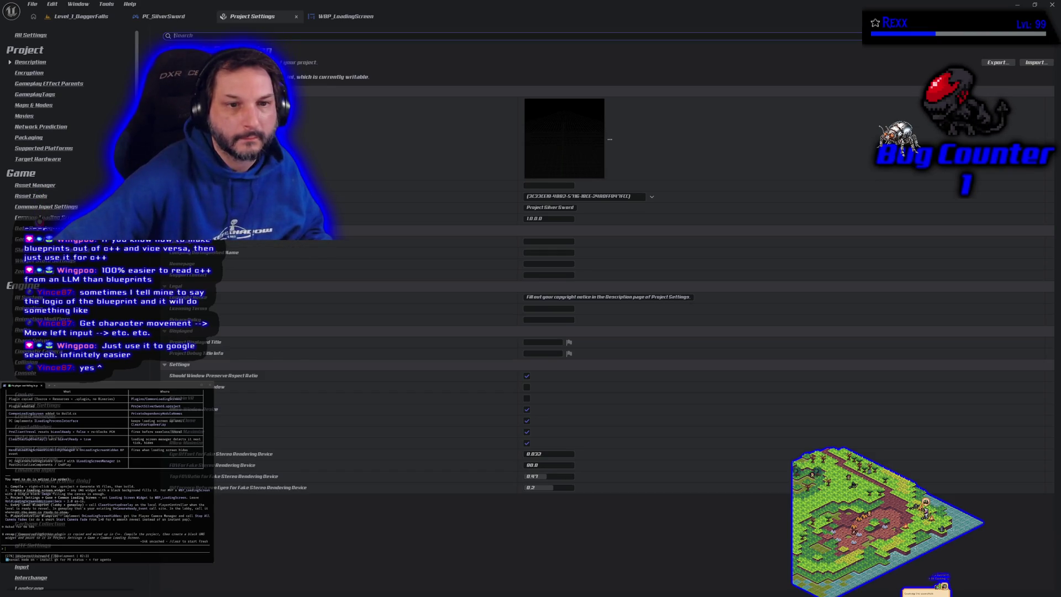
In Project Settings > Common Loading Screen, change the loading screen widget class from None to WBP_LoadingScreen.
{"action": "left_click", "coordinate": [39, 219]}
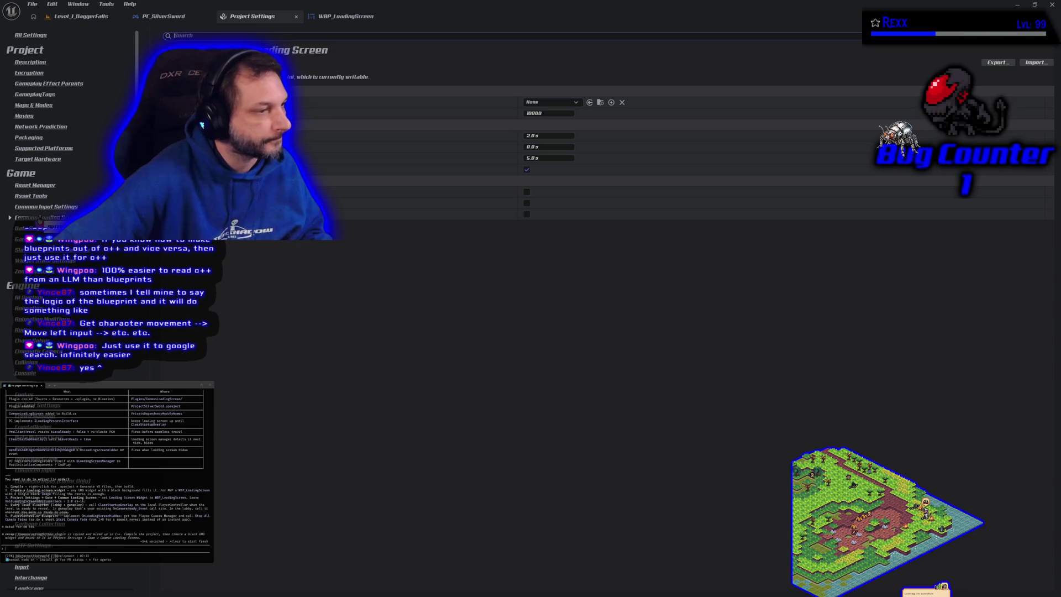
{"action": "left_click", "coordinate": [558, 103]}
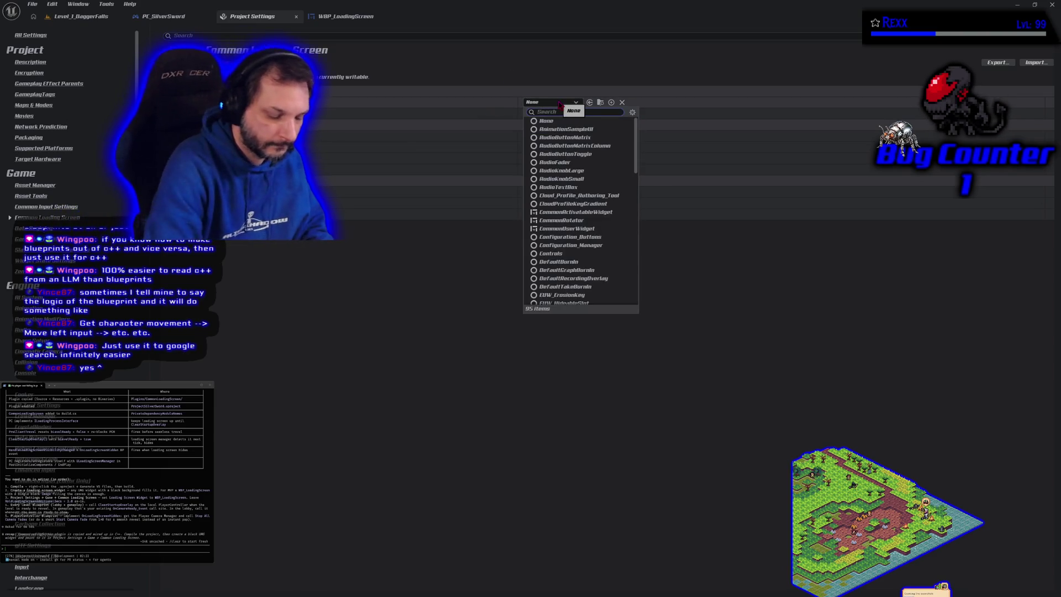
{"action": "type", "text": "load"}
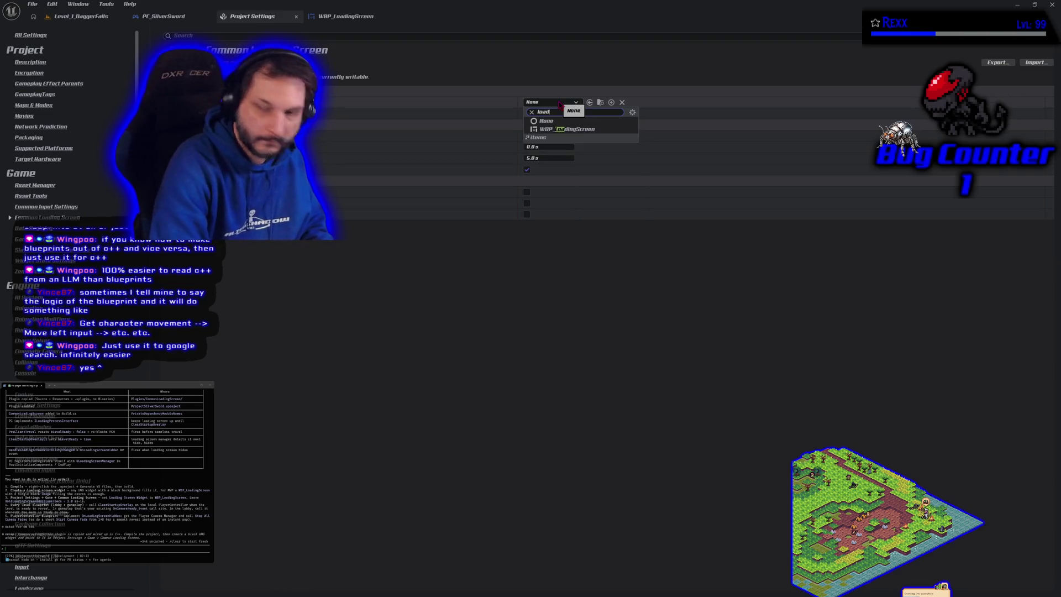
{"action": "left_click", "coordinate": [565, 129]}
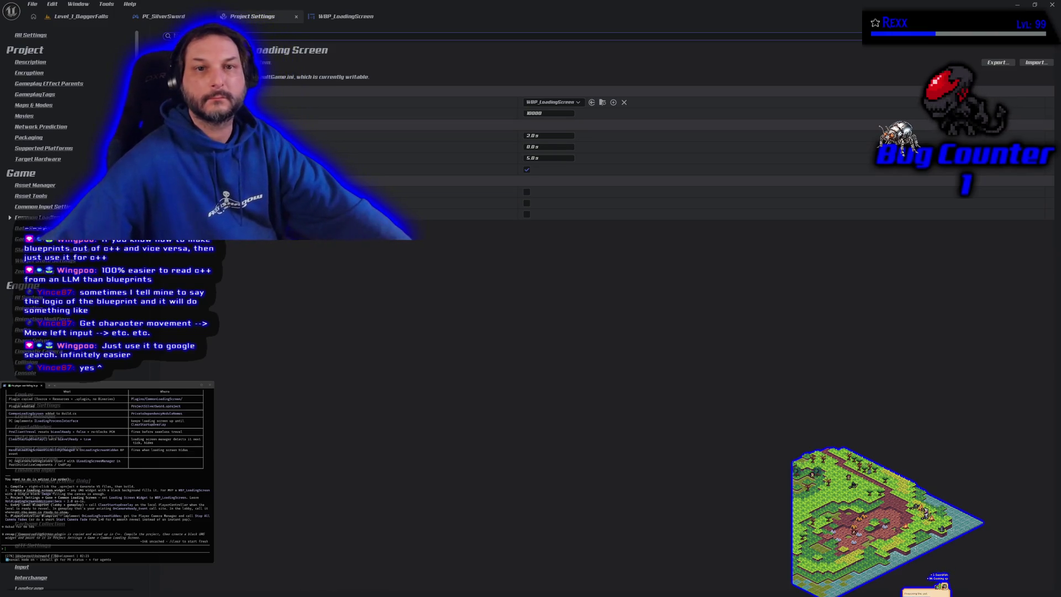
Switch to the Level_1_DaggerFalls level and run File > Save All.
{"action": "left_click", "coordinate": [163, 18]}
{"action": "left_click", "coordinate": [80, 17]}
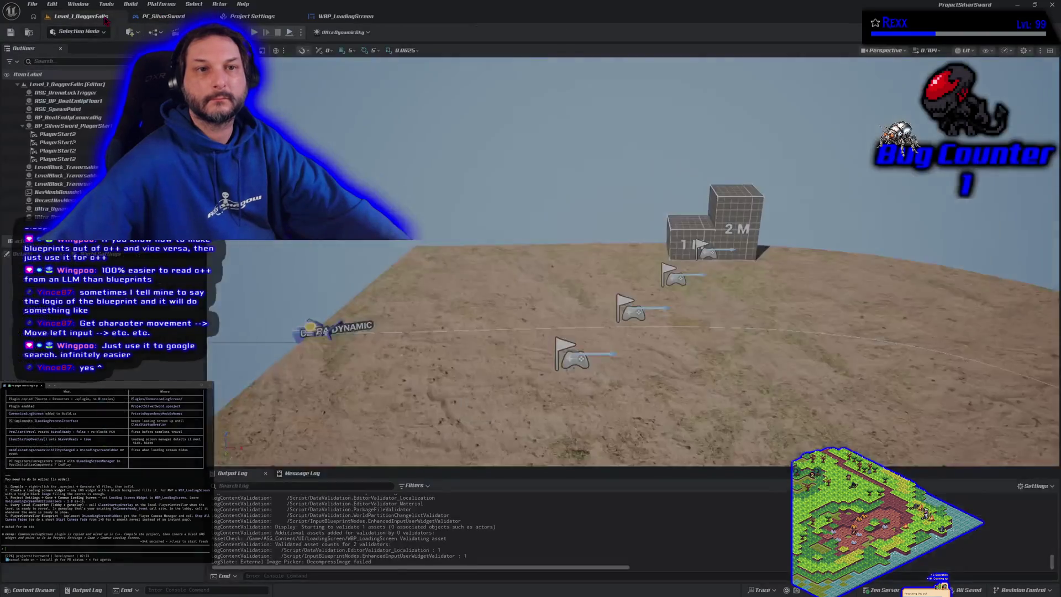
{"action": "left_click", "coordinate": [32, 4]}
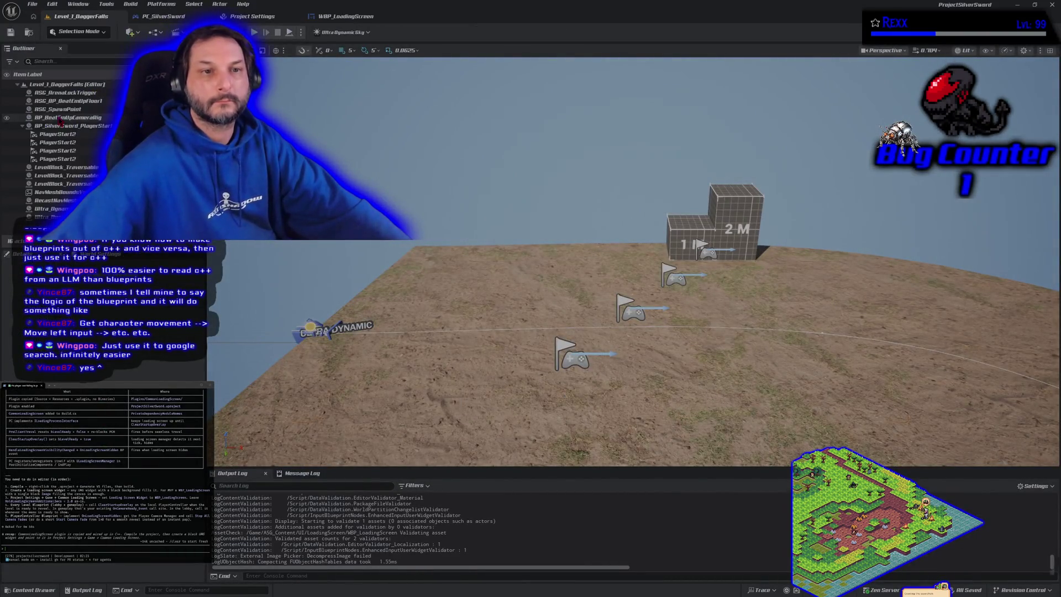
{"action": "left_click", "coordinate": [61, 116]}
{"action": "left_click", "coordinate": [32, 4]}
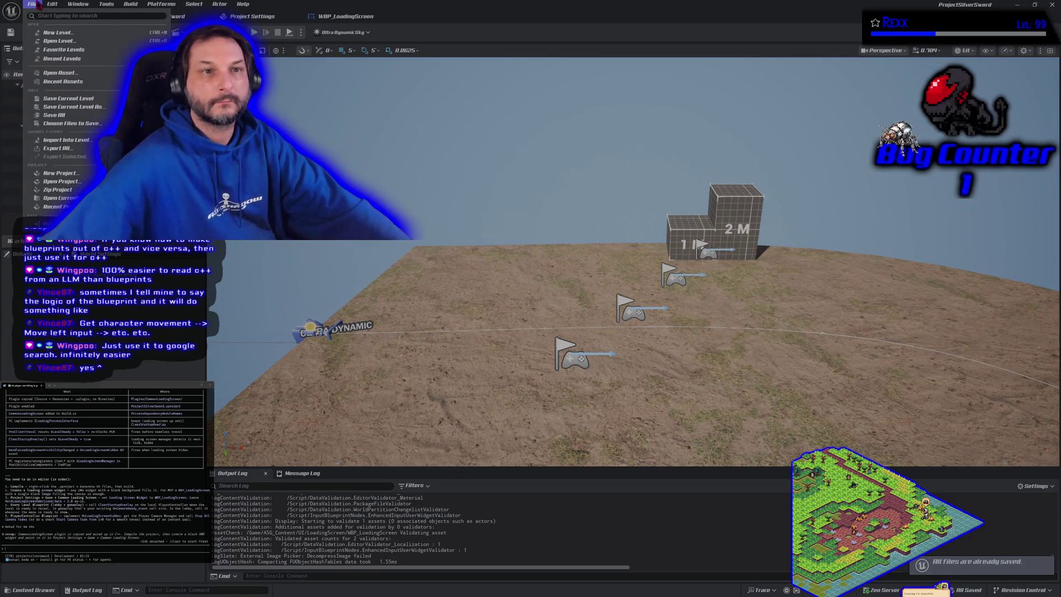
{"action": "left_click", "coordinate": [61, 114]}
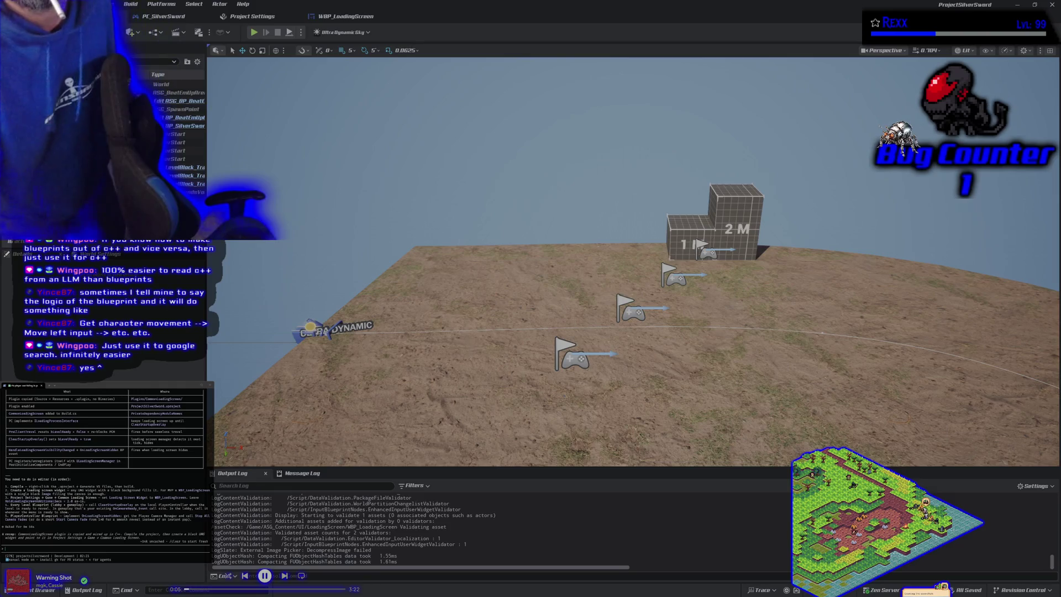
Bring up the WBP_LoadingScreen widget blueprint showing its black LOADING... screen with spinner.
{"action": "left_click", "coordinate": [356, 15]}
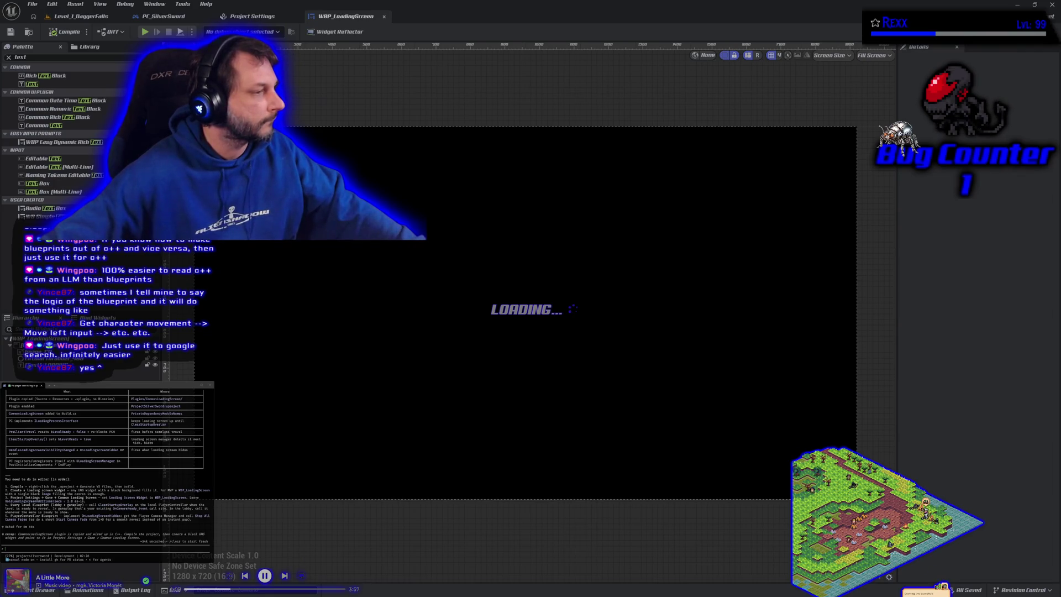
Select the loading screen's black background image, then switch to the PC_SilverSword blueprint.
{"action": "left_click", "coordinate": [343, 126]}
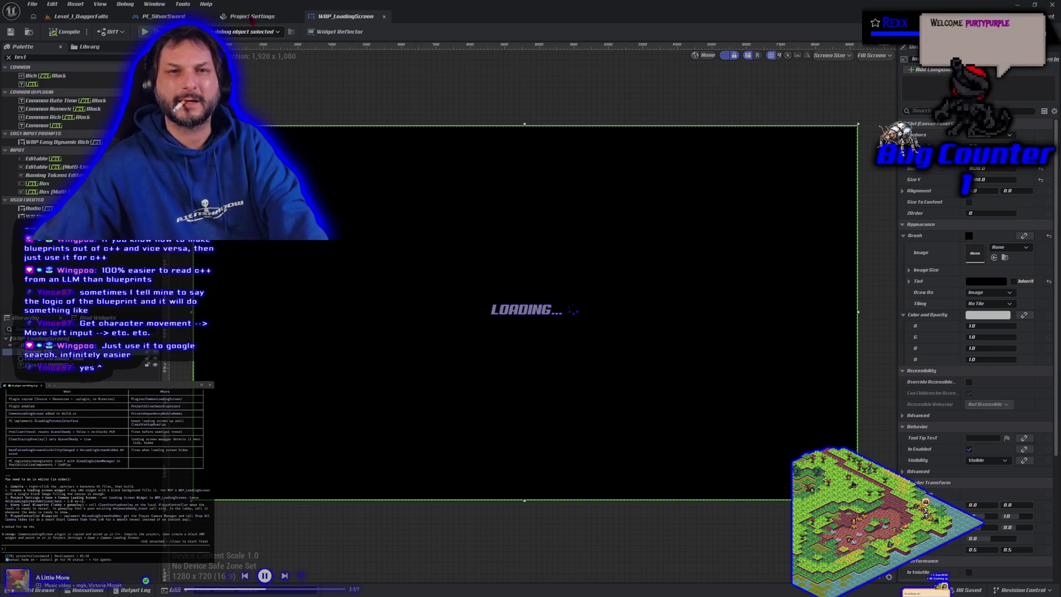
{"action": "left_click", "coordinate": [163, 16]}
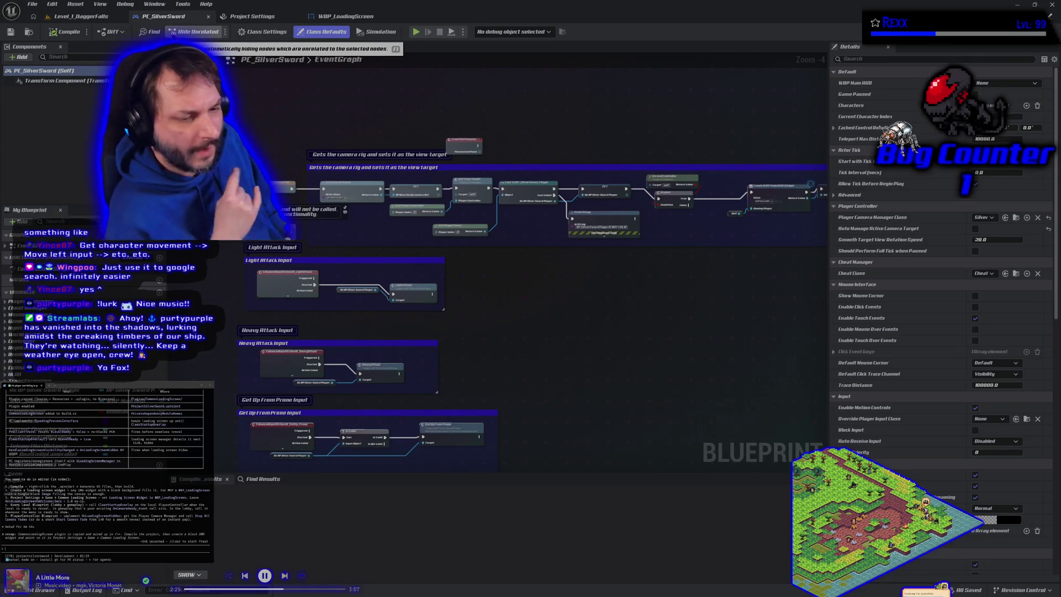
Inspect the WBP_LoadingScreen layout at different zoom levels, then go through PC_SilverSword to Level_1_DaggerFalls.
{"action": "left_click", "coordinate": [326, 17]}
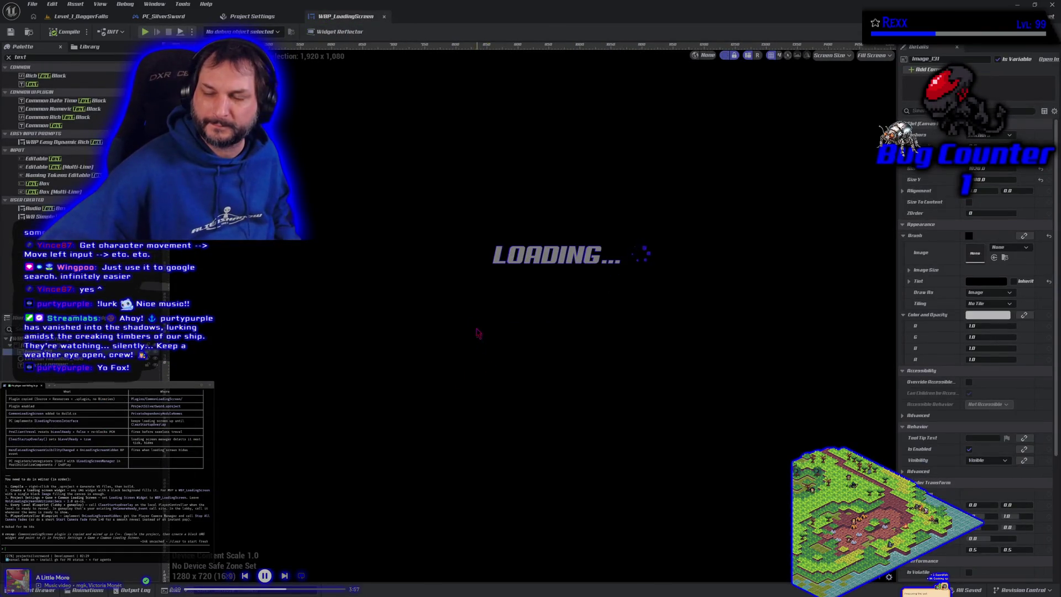
{"action": "scroll", "coordinate": [449, 380], "scroll_direction": "up", "scroll_amount": 2}
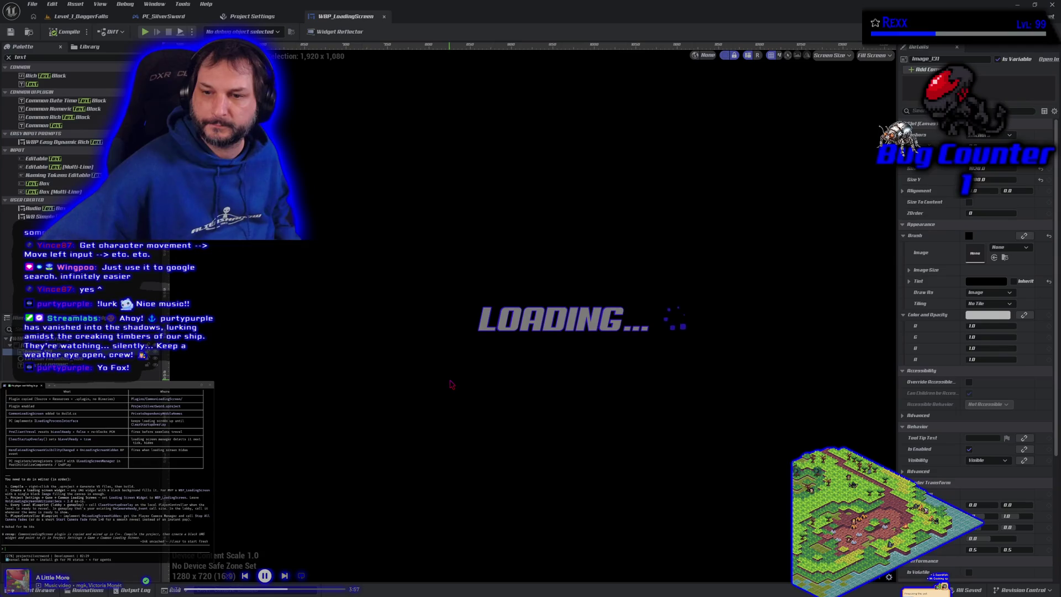
{"action": "scroll", "coordinate": [437, 373], "scroll_direction": "down", "scroll_amount": 1}
{"action": "scroll", "coordinate": [436, 373], "scroll_direction": "down", "scroll_amount": 2}
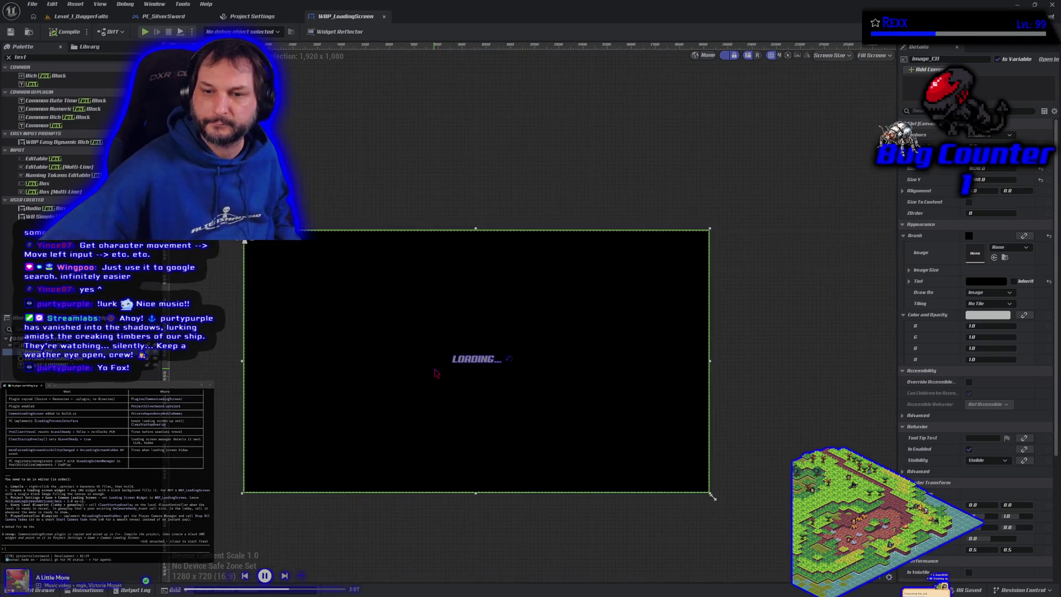
{"action": "scroll", "coordinate": [459, 381], "scroll_direction": "up", "scroll_amount": 1}
{"action": "scroll", "coordinate": [473, 388], "scroll_direction": "down", "scroll_amount": 1}
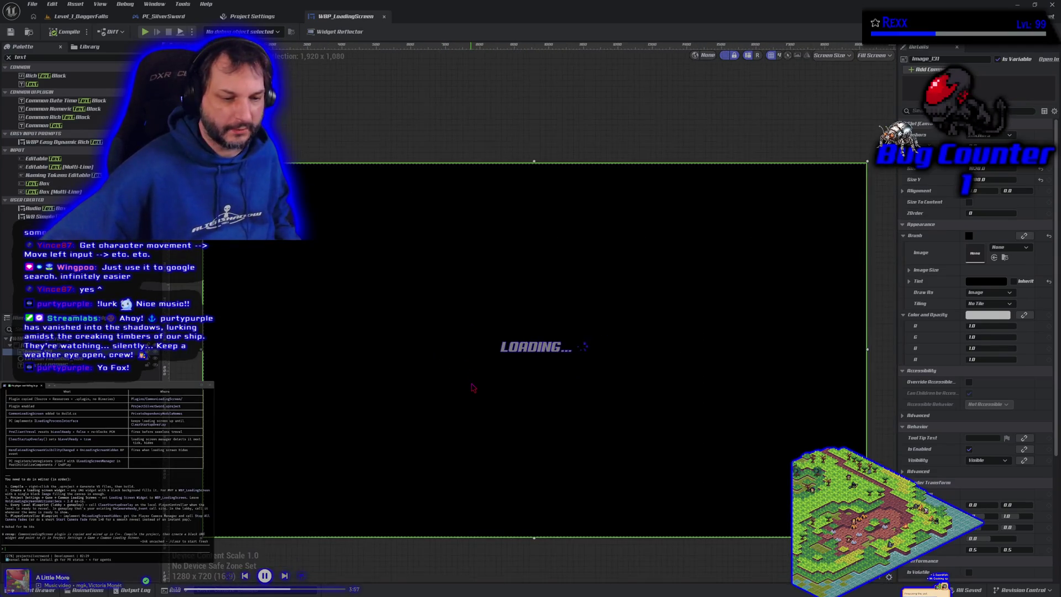
{"action": "left_click", "coordinate": [149, 16]}
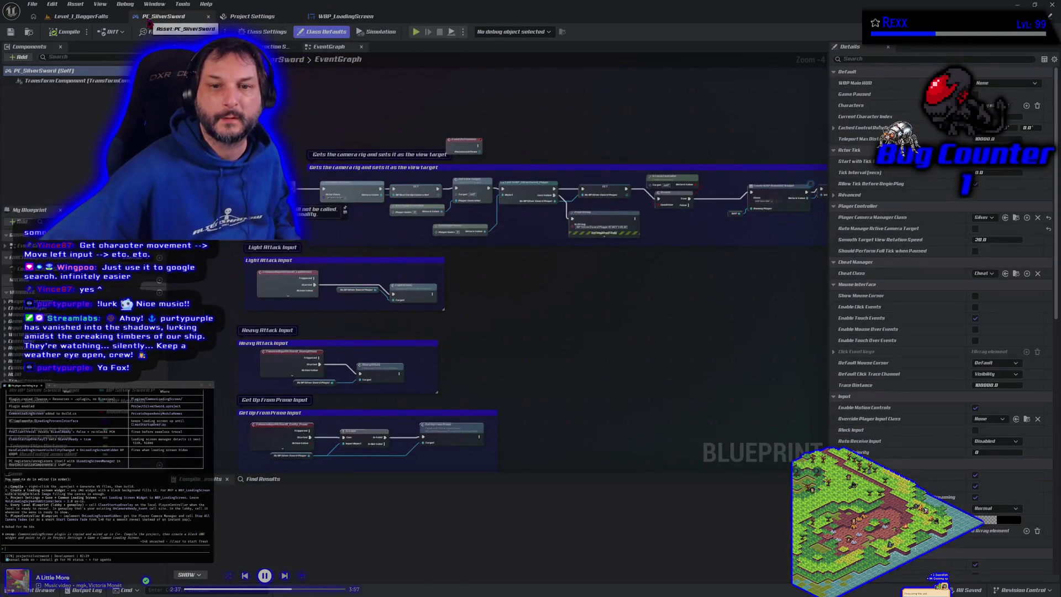
{"action": "left_click", "coordinate": [88, 16]}
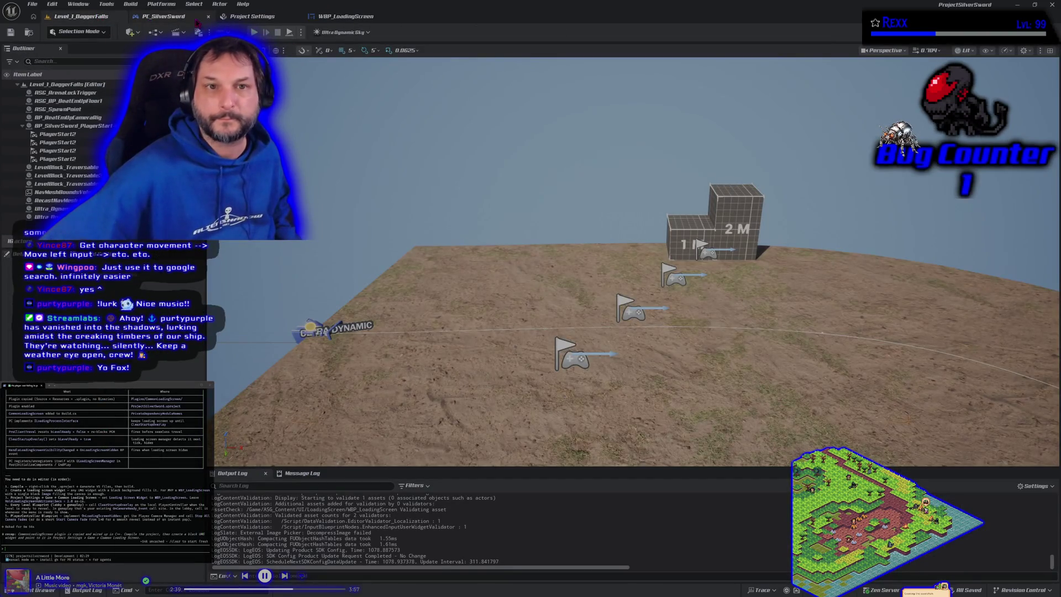
Review the PC_SilverSword event graph, then switch back to the WBP_LoadingScreen widget layout.
{"action": "left_click", "coordinate": [146, 16]}
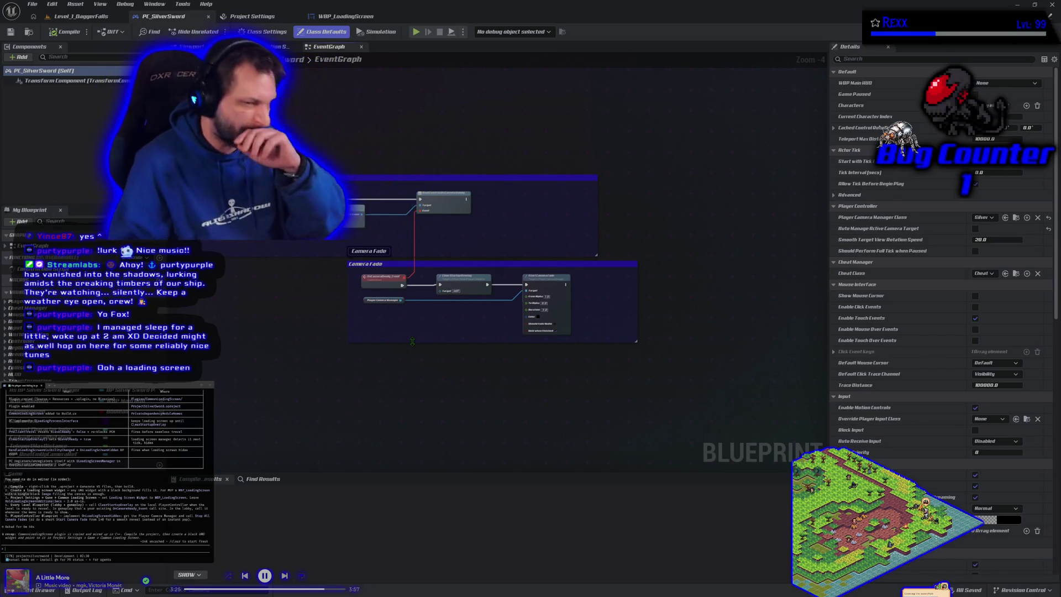
{"action": "left_click", "coordinate": [358, 17]}
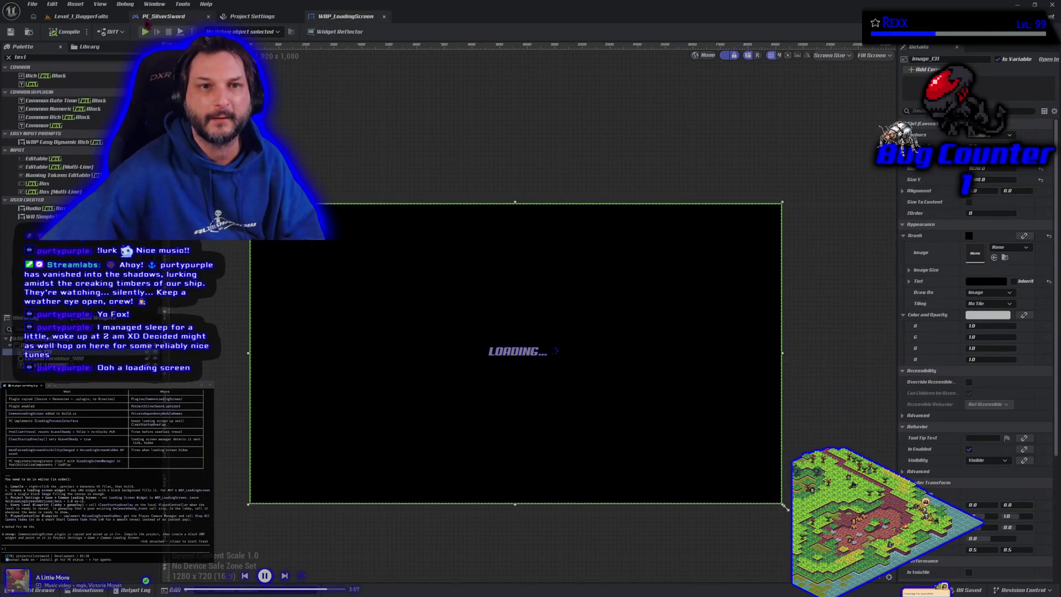
{"action": "left_click", "coordinate": [147, 21]}
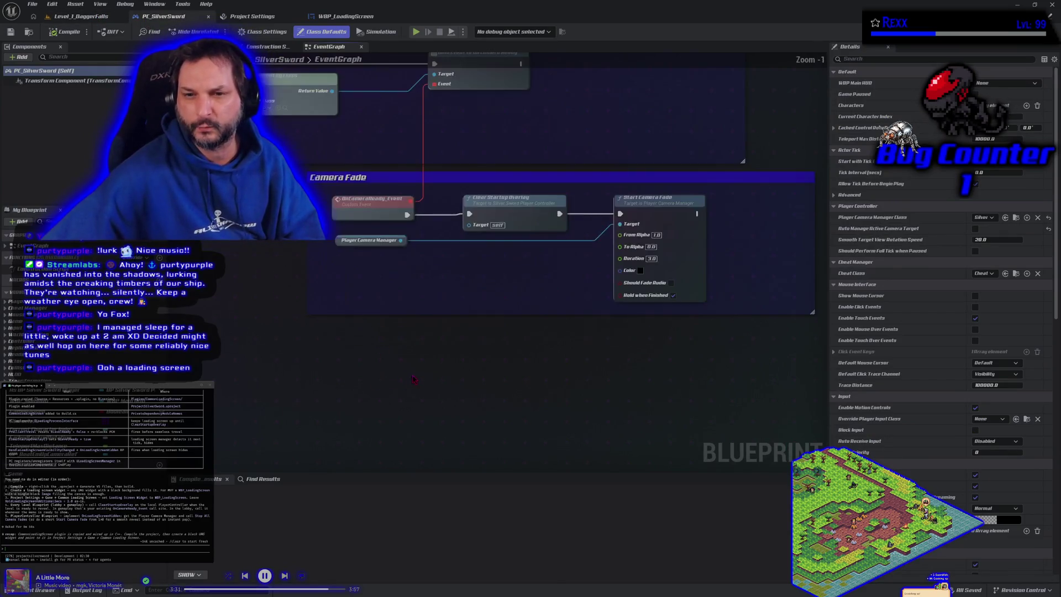
{"action": "left_click", "coordinate": [429, 220]}
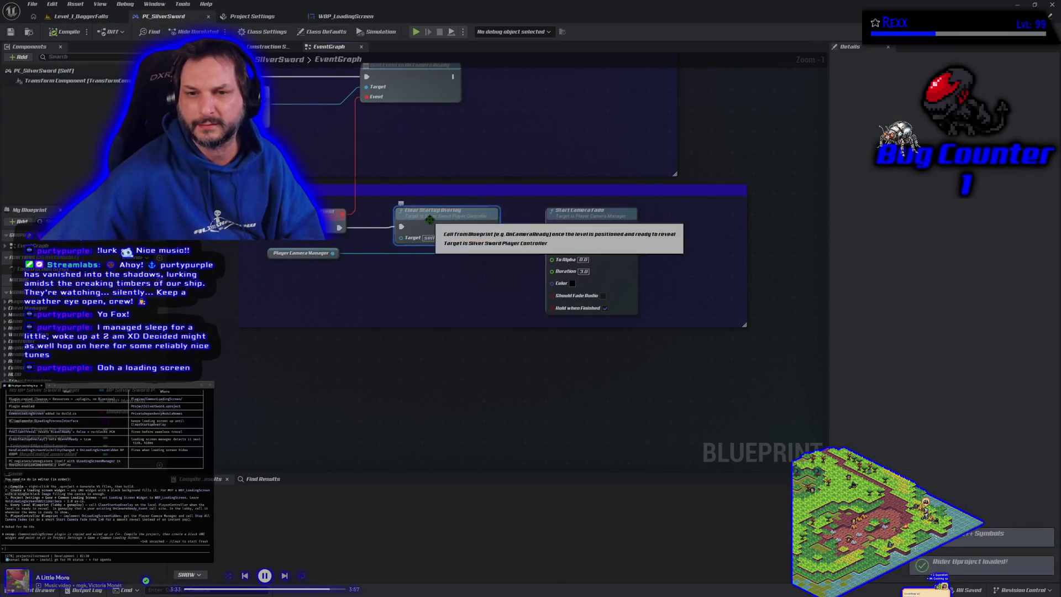
{"action": "double_click", "coordinate": [429, 220]}
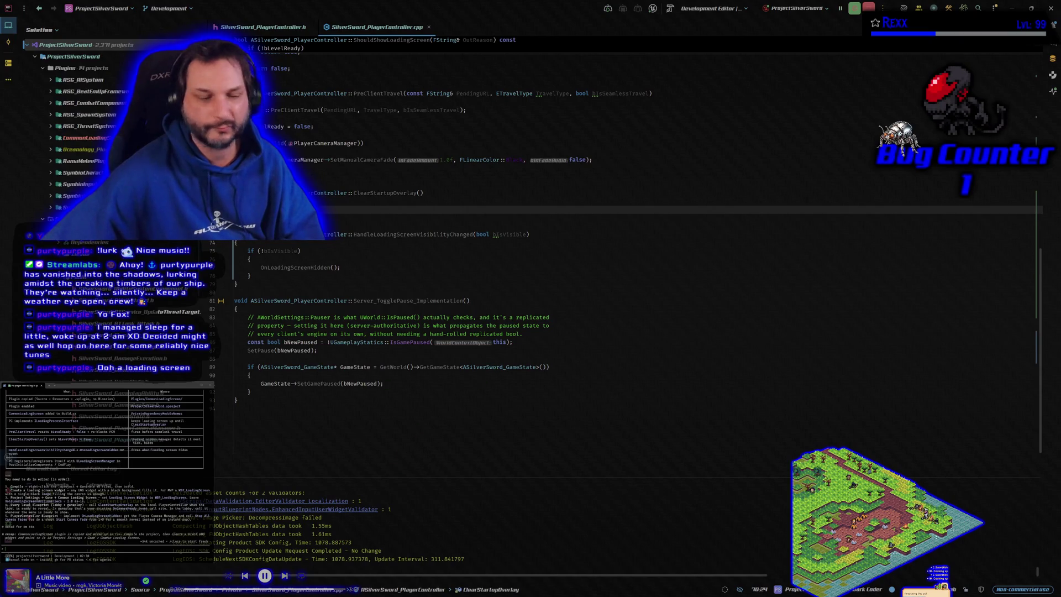
{"action": "key", "text": "alt+Tab"}
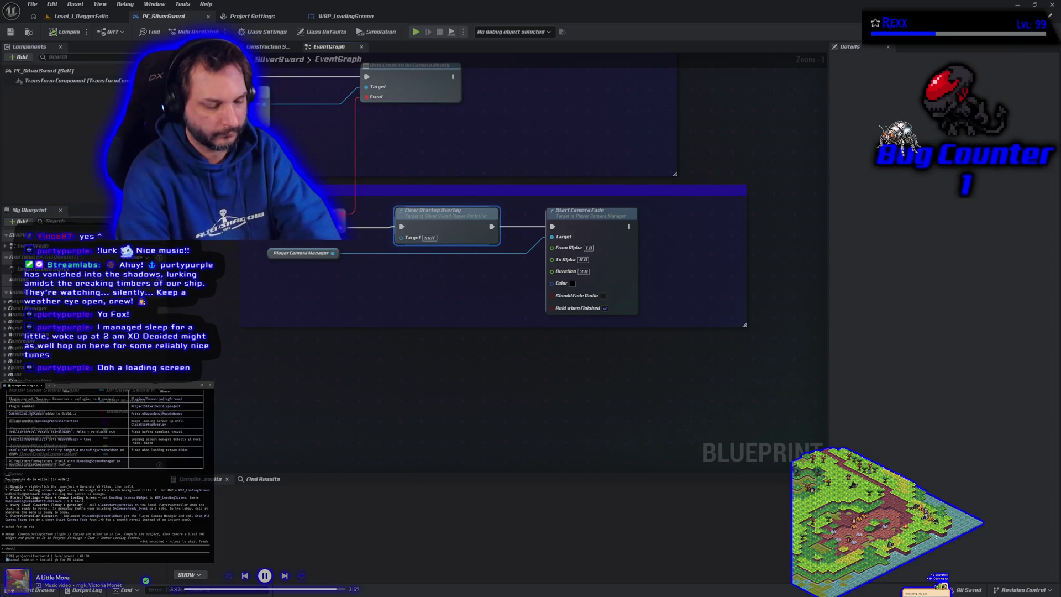
Ask the coding assistant whether ClearStartupOverlay should be renamed, then switch to Rider.
{"action": "type", "text": "clea"}
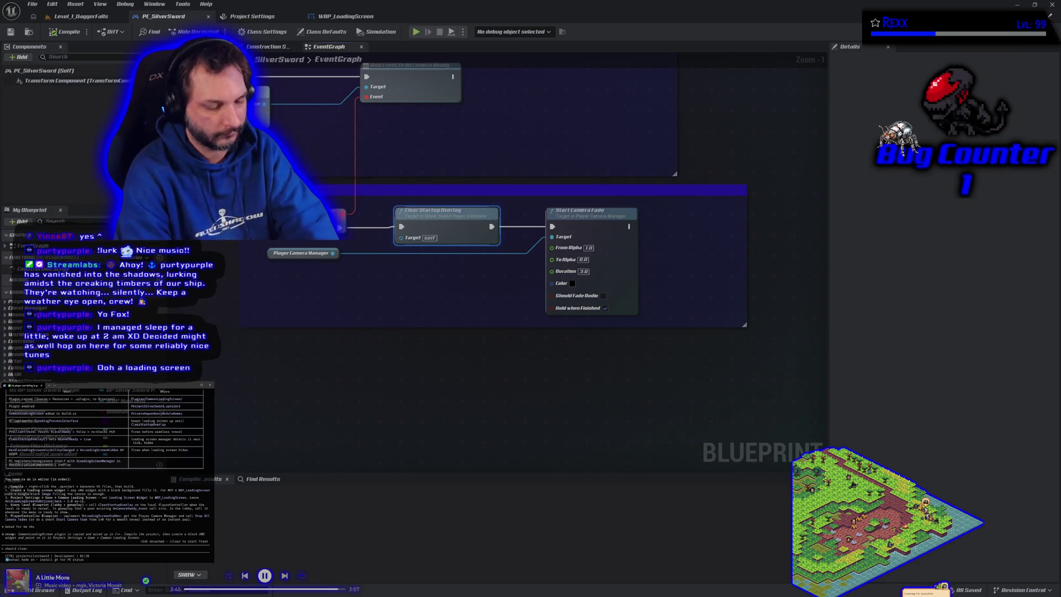
{"action": "type", "text": "r"}
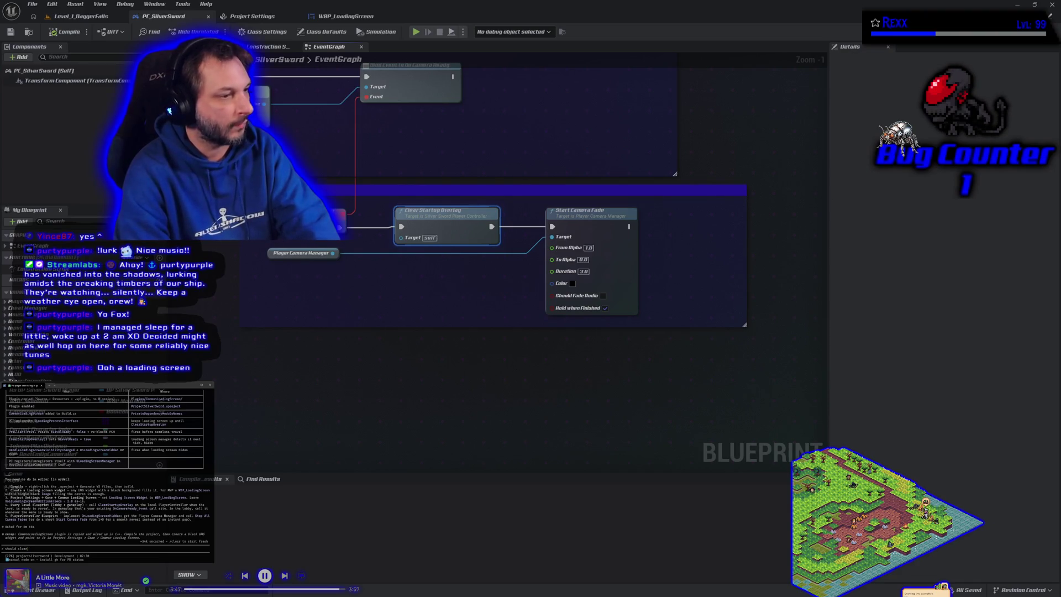
{"action": "type", "text": "startupover"}
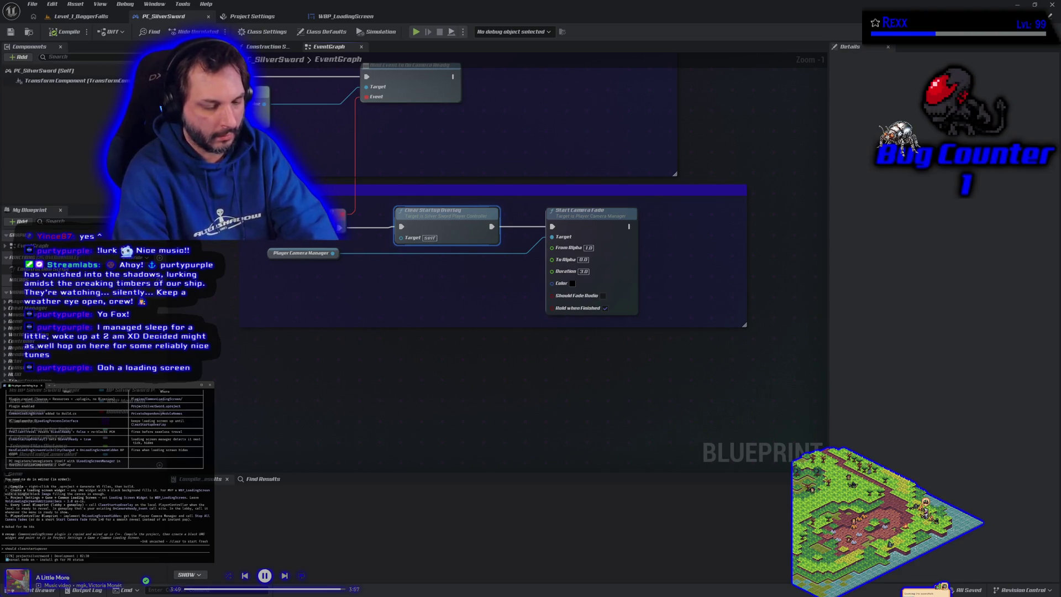
{"action": "type", "text": "lay be renamed?"}
{"action": "key", "text": "Return"}
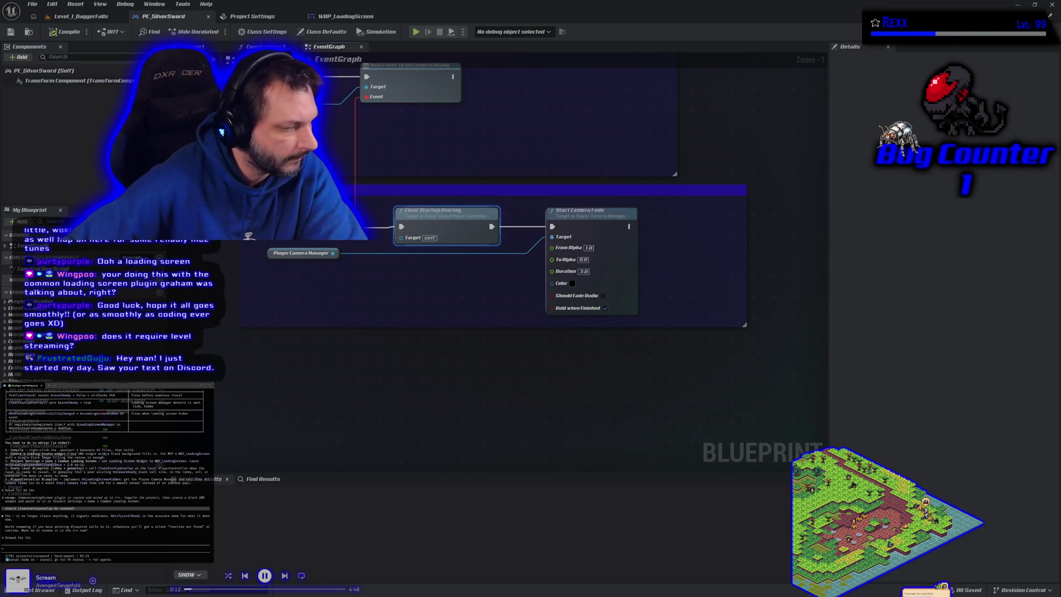
{"action": "key", "text": "alt+Tab"}
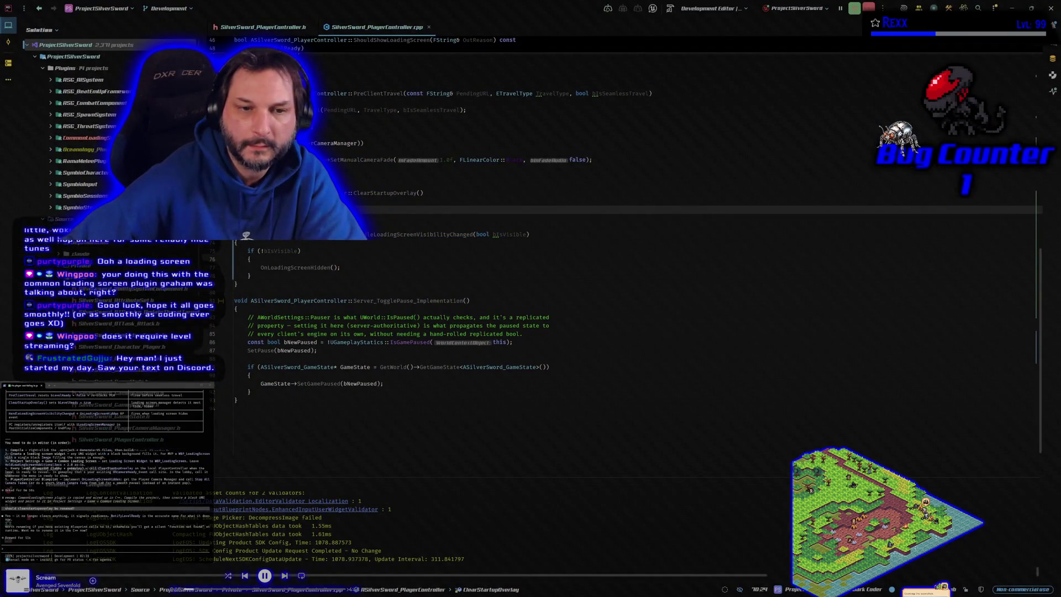
{"action": "left_click", "coordinate": [66, 141]}
{"action": "left_click", "coordinate": [51, 138]}
{"action": "left_click", "coordinate": [62, 149]}
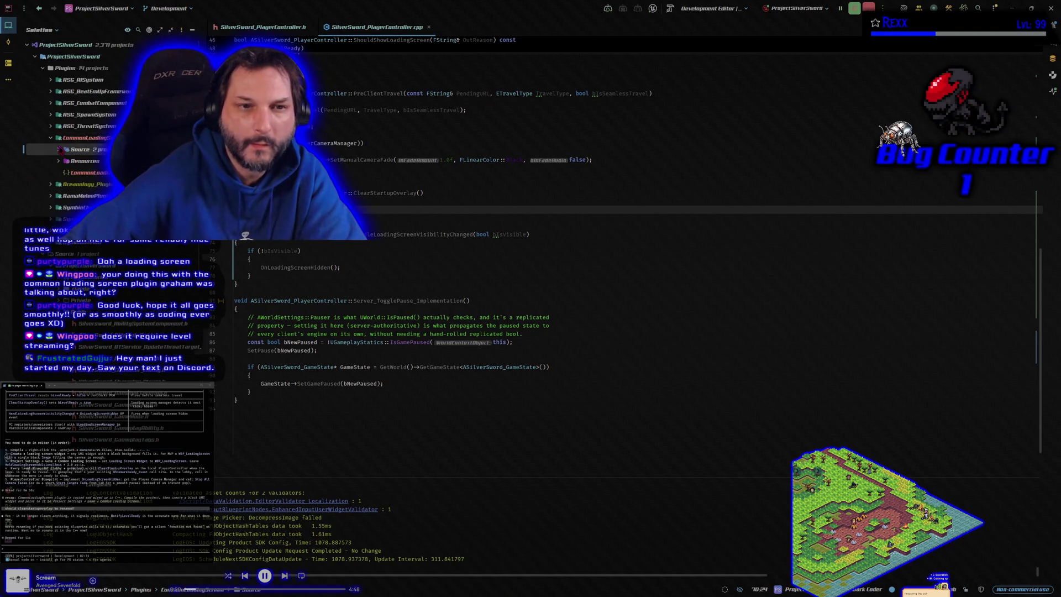
{"action": "left_click", "coordinate": [59, 150]}
{"action": "left_click", "coordinate": [66, 161]}
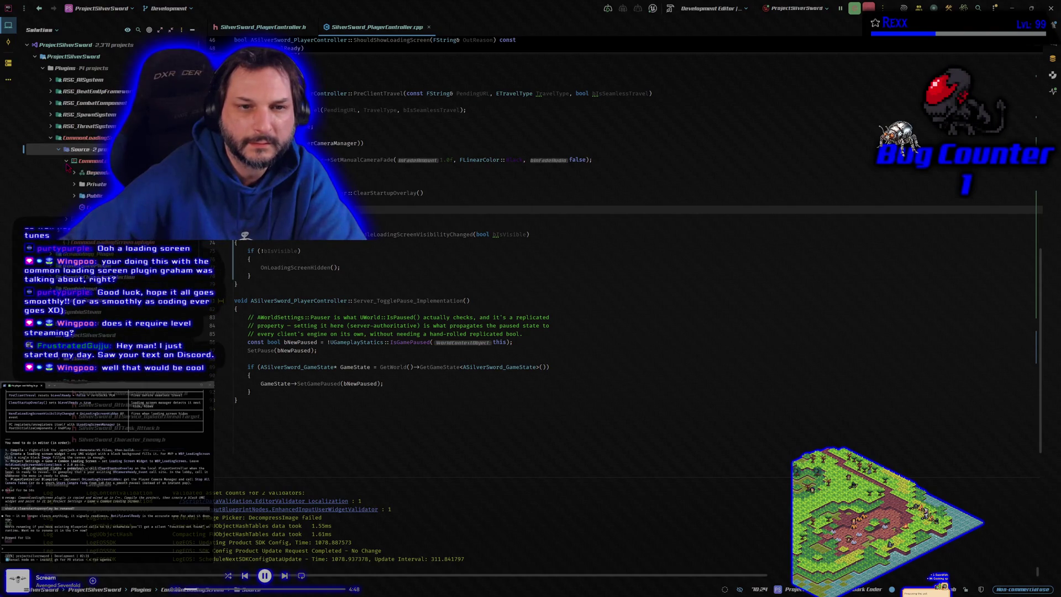
{"action": "left_click", "coordinate": [75, 195]}
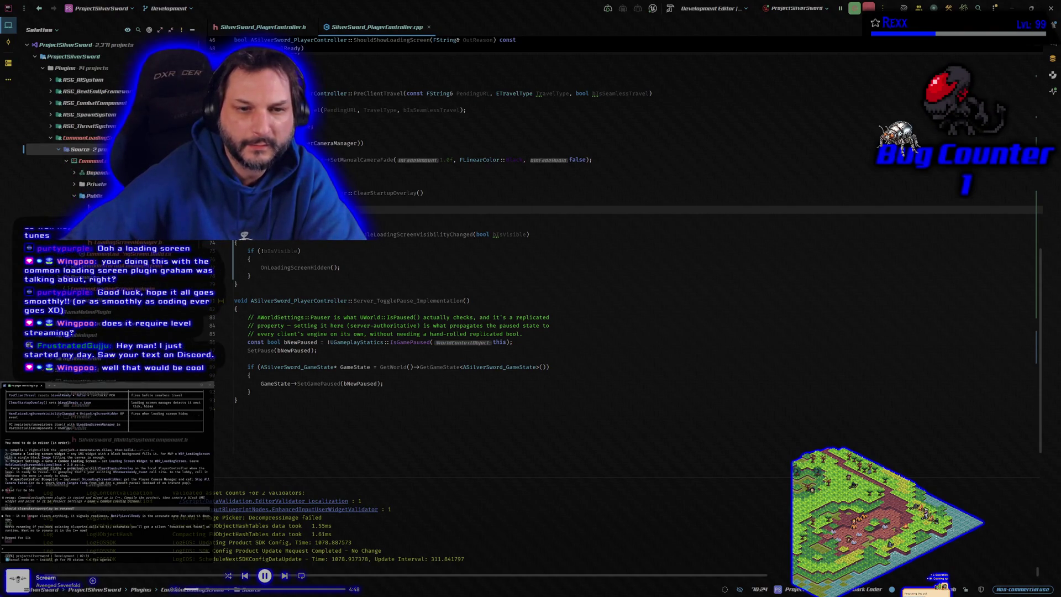
{"action": "double_click", "coordinate": [128, 243]}
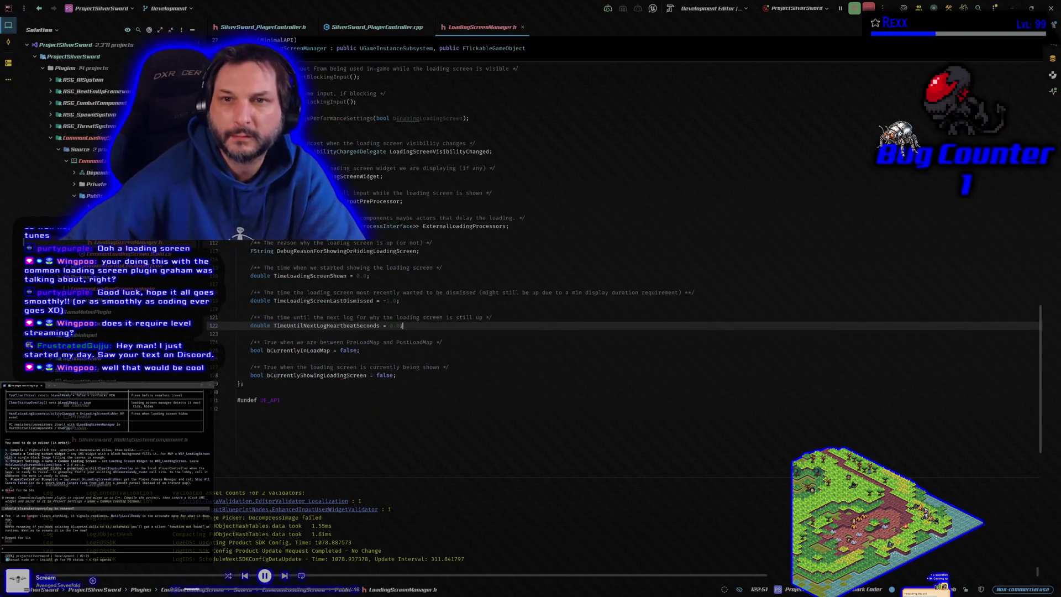
{"action": "scroll", "coordinate": [389, 334], "scroll_direction": "up", "scroll_amount": 20}
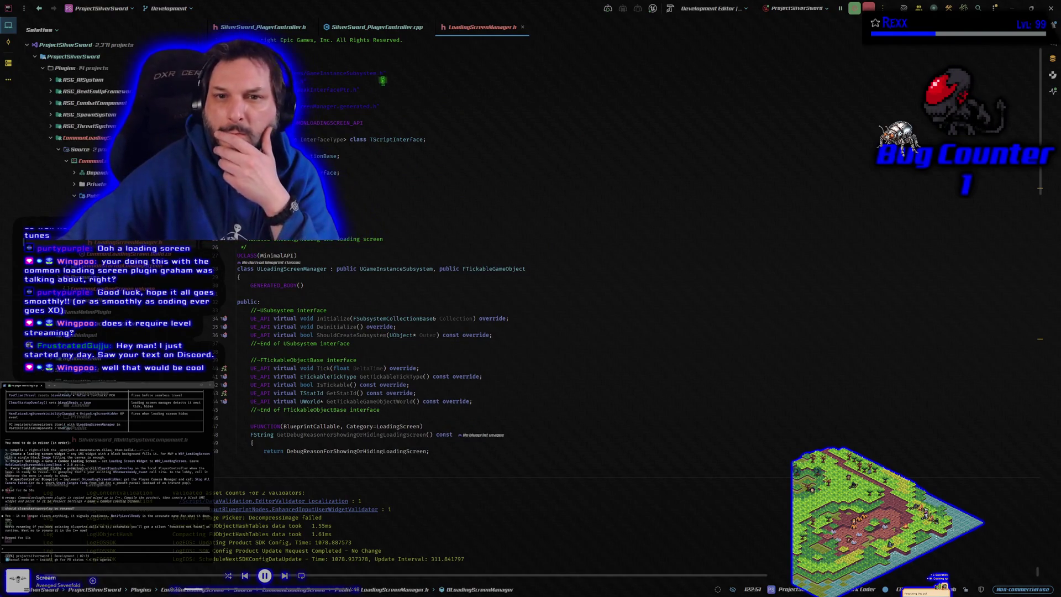
{"action": "left_click", "coordinate": [522, 27]}
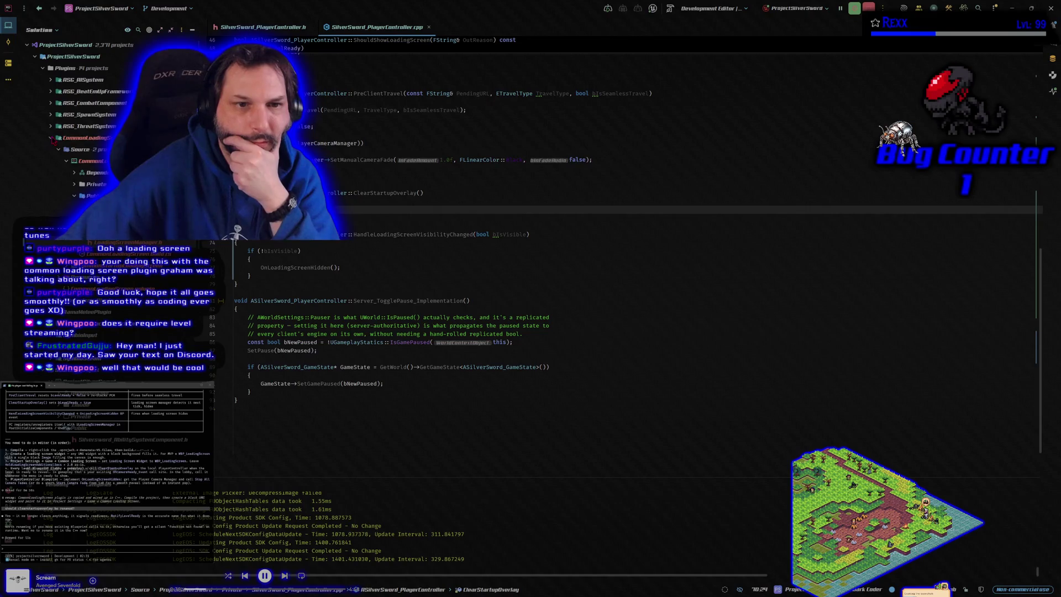
{"action": "left_click", "coordinate": [51, 139]}
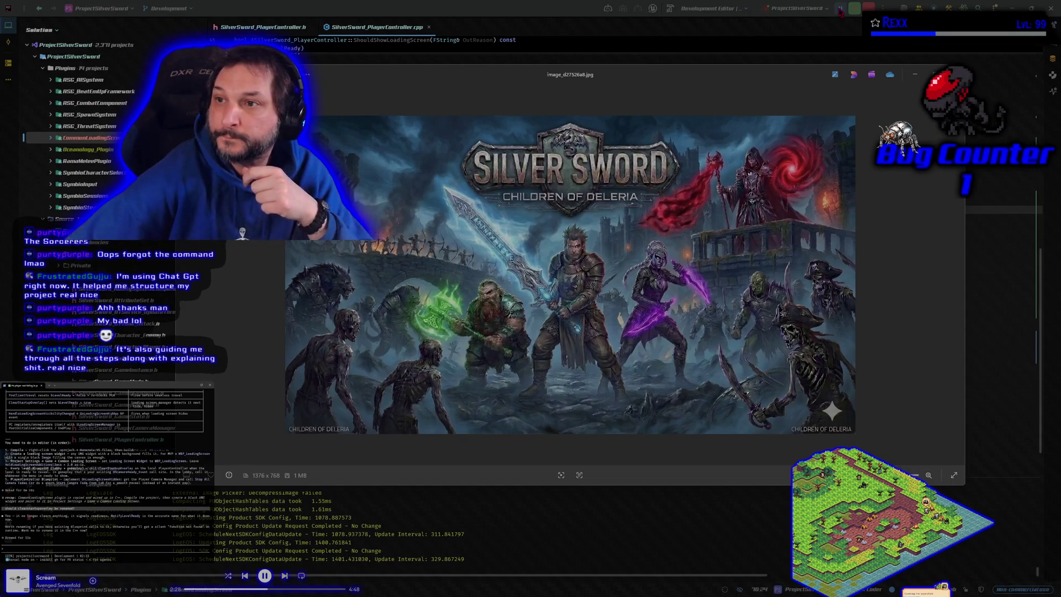
Approve renaming ClearStartupOverlay to NotifyLevelReady in both files and rebuild ProjectSilverSword.
{"action": "key", "text": "Escape"}
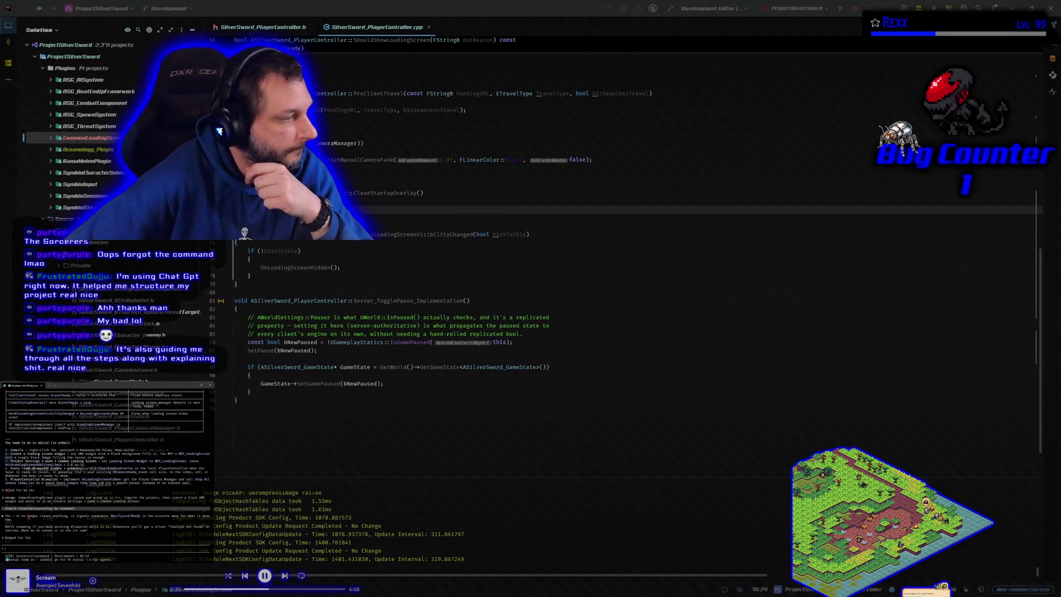
{"action": "type", "text": "yeah r"}
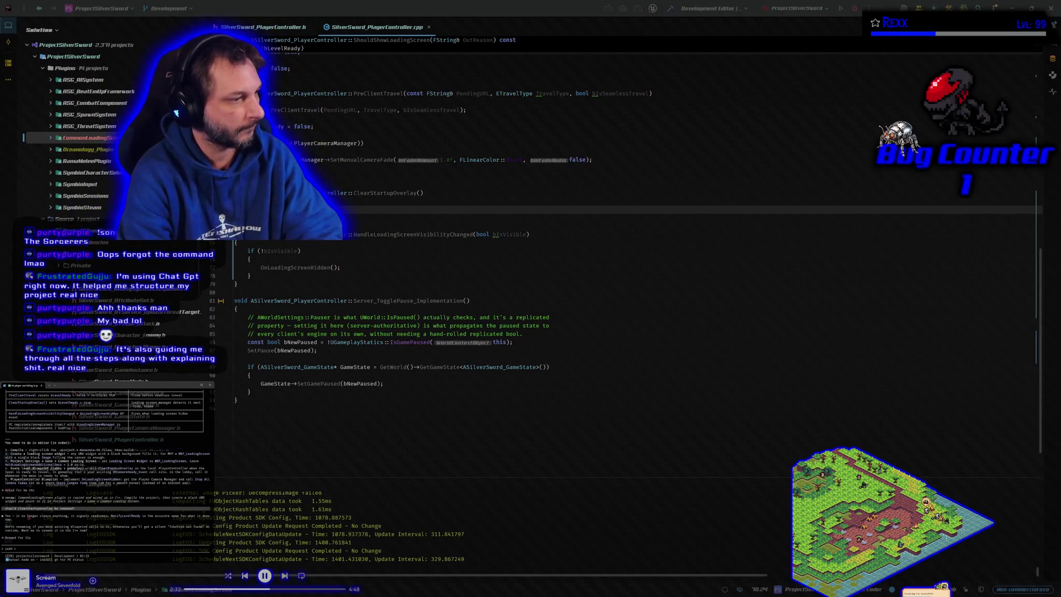
{"action": "type", "text": "ename it"}
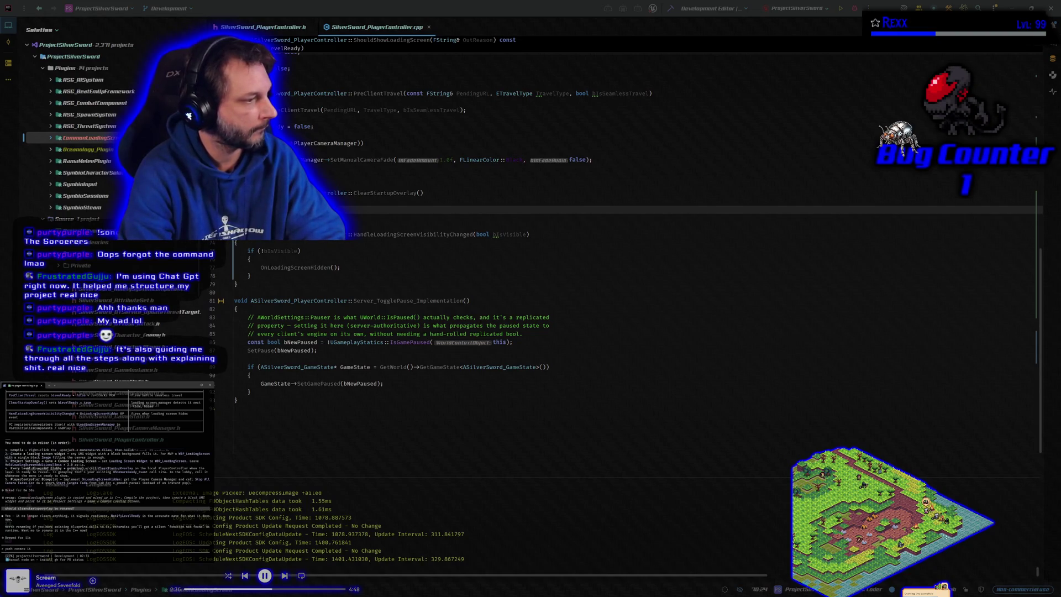
{"action": "key", "text": "Return"}
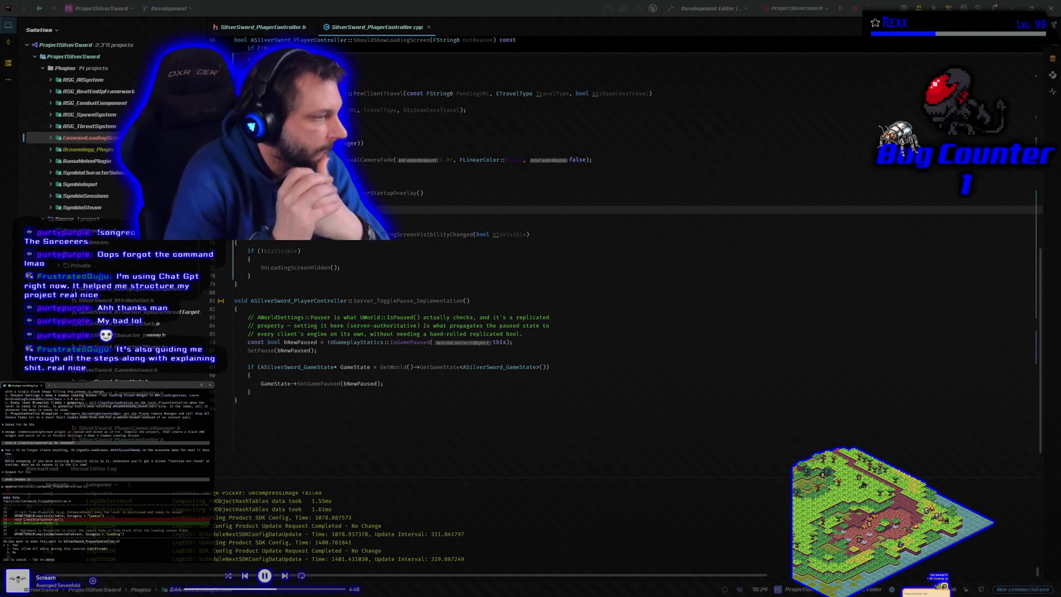
{"action": "key", "text": "Return"}
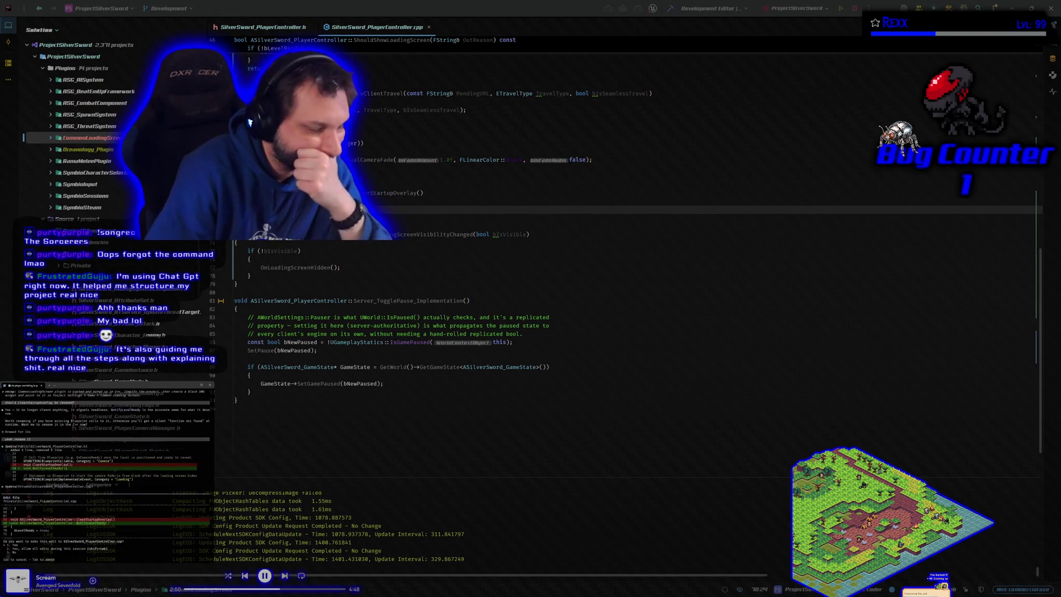
{"action": "key", "text": "Return"}
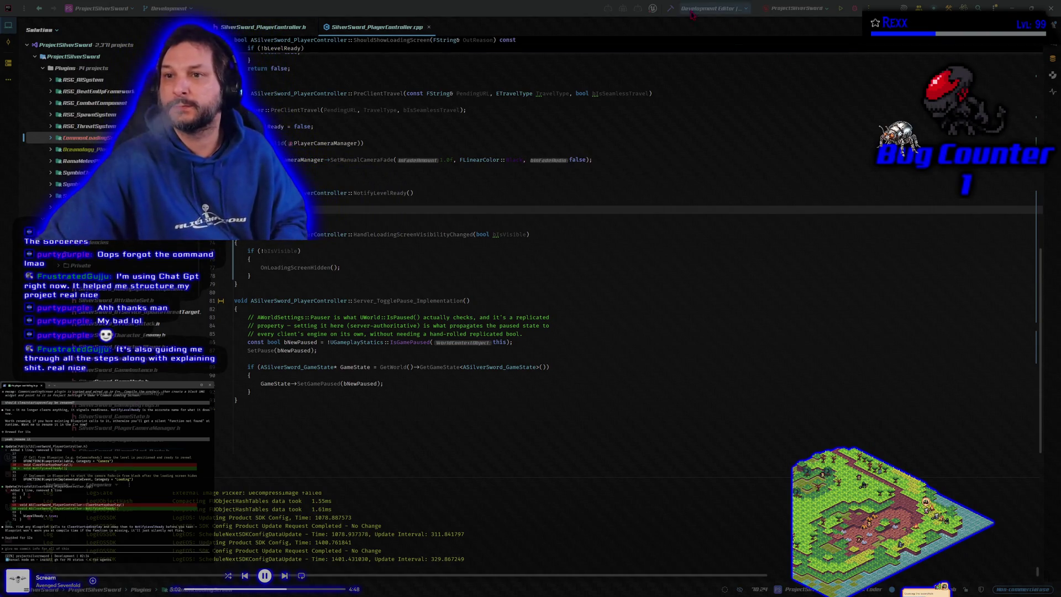
{"action": "left_click", "coordinate": [670, 9]}
{"action": "scroll", "coordinate": [678, 84], "scroll_direction": "up", "scroll_amount": 5}
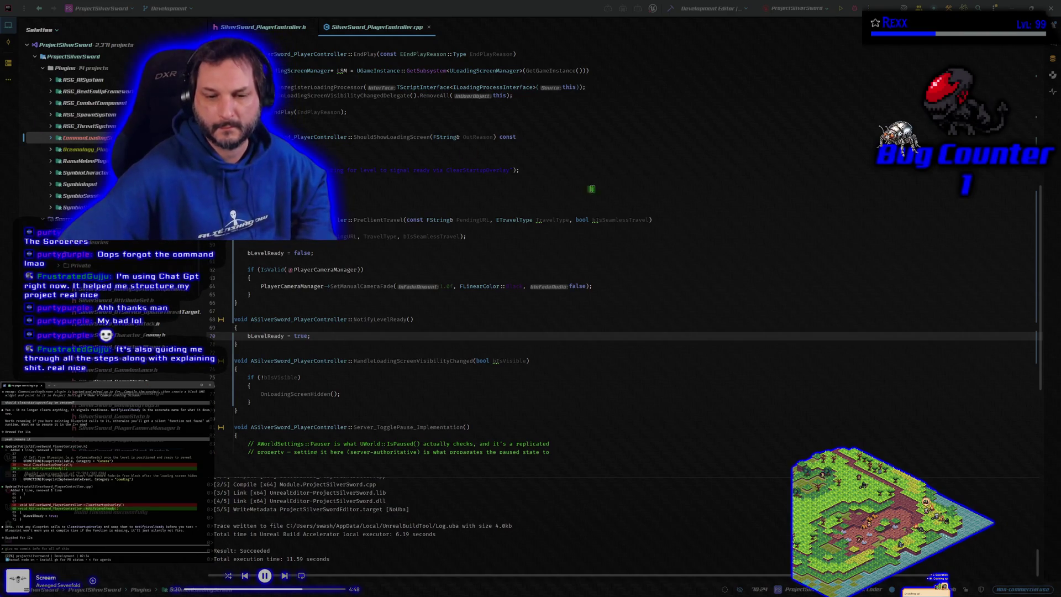
Launch the project with the debugger attached and dock the WBP_LoadingScreen editor into the main window.
{"action": "left_click", "coordinate": [855, 10]}
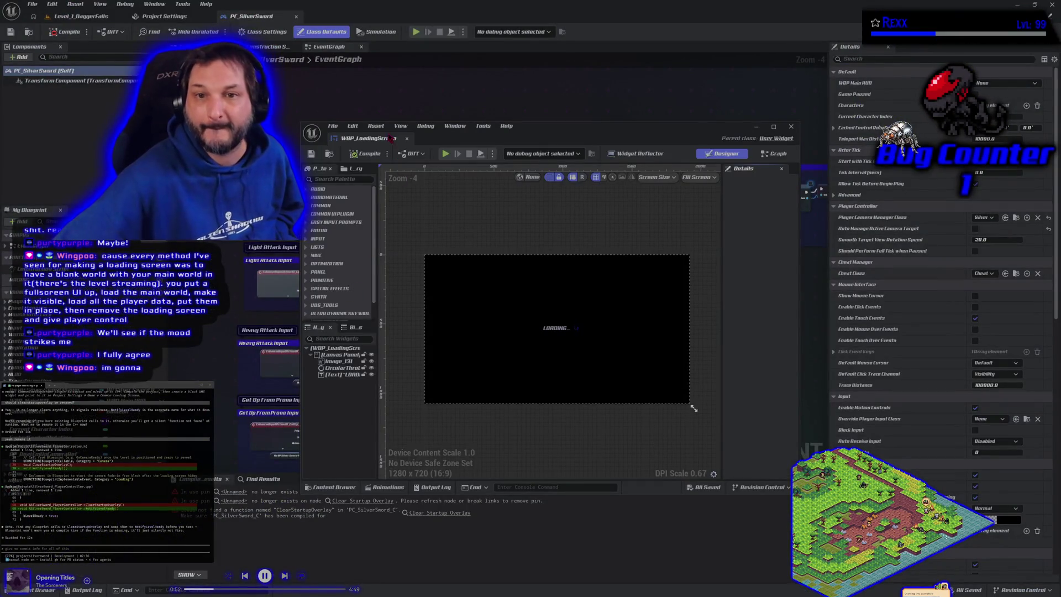
{"action": "left_click_drag", "start_coordinate": [381, 138], "coordinate": [348, 16]}
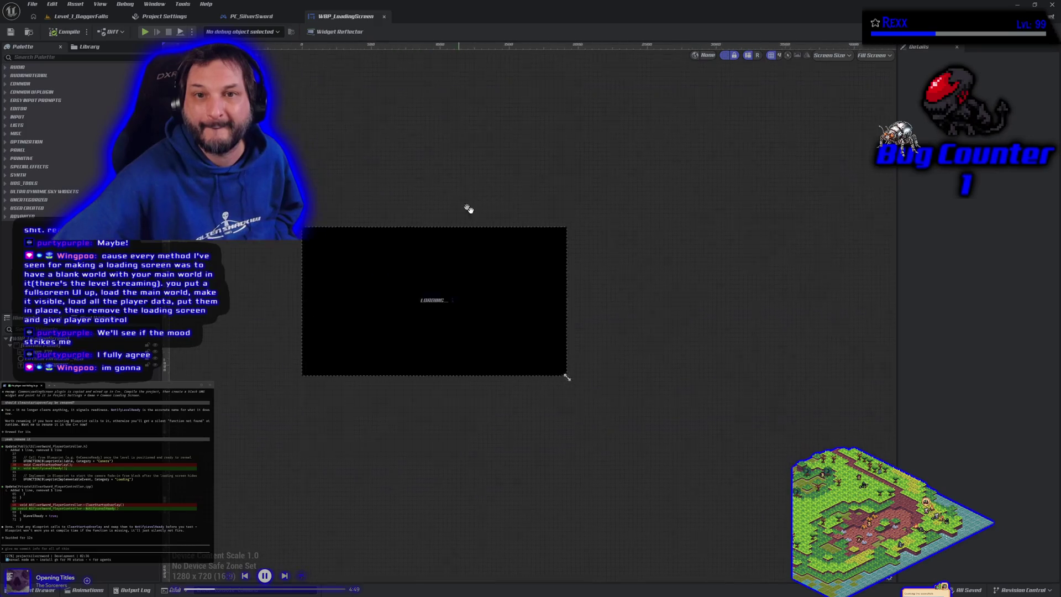
In the PC_SilverSword Camera Fade section, delete the broken Clear Startup Overlay node.
{"action": "left_click", "coordinate": [287, 17]}
{"action": "scroll", "coordinate": [553, 307], "scroll_direction": "up", "scroll_amount": 4}
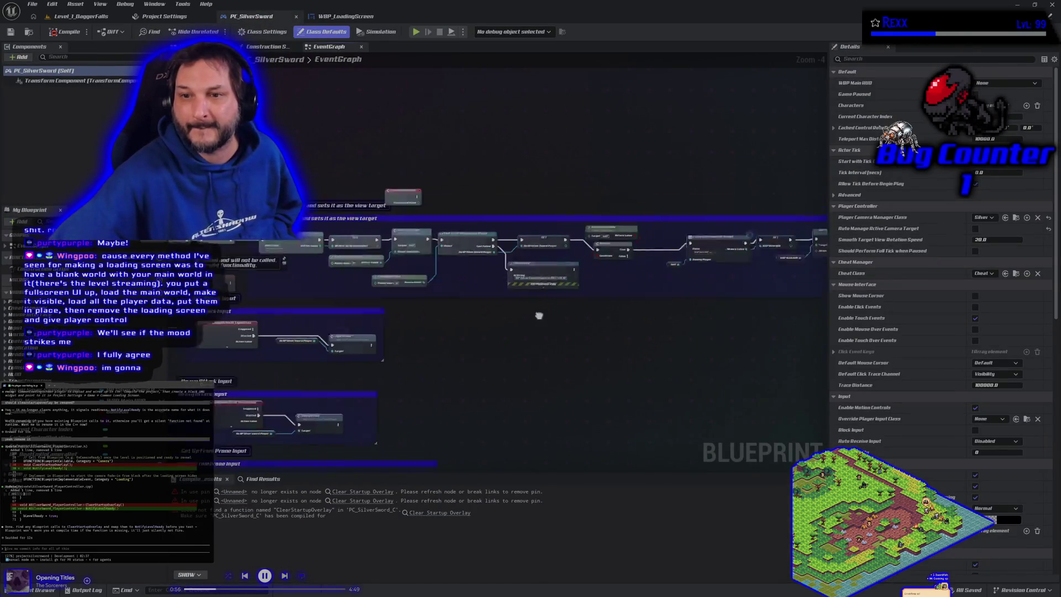
{"action": "left_click_drag", "start_coordinate": [569, 302], "coordinate": [498, 319]}
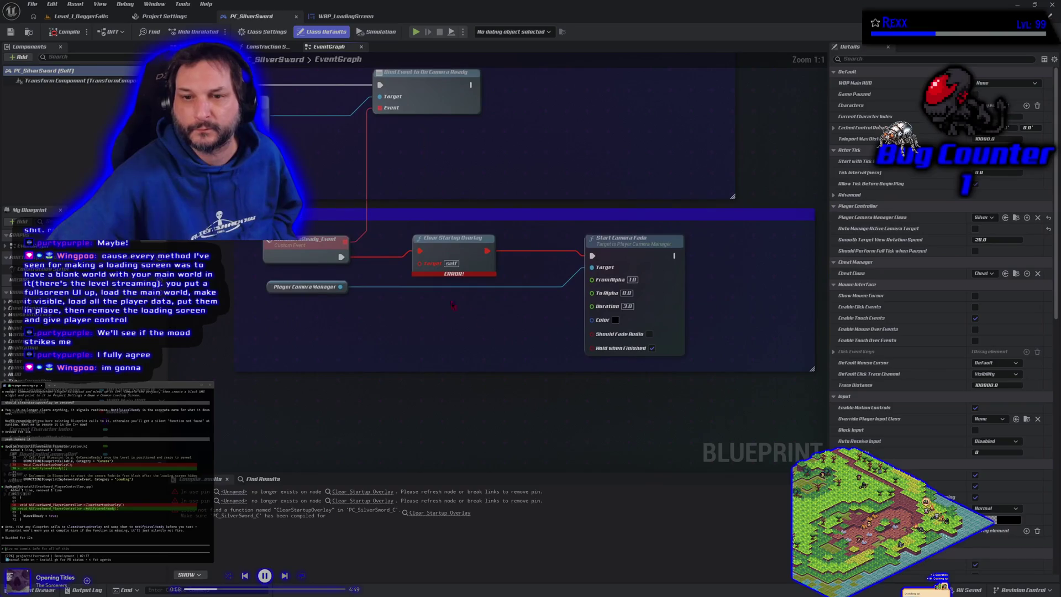
{"action": "left_click", "coordinate": [450, 255]}
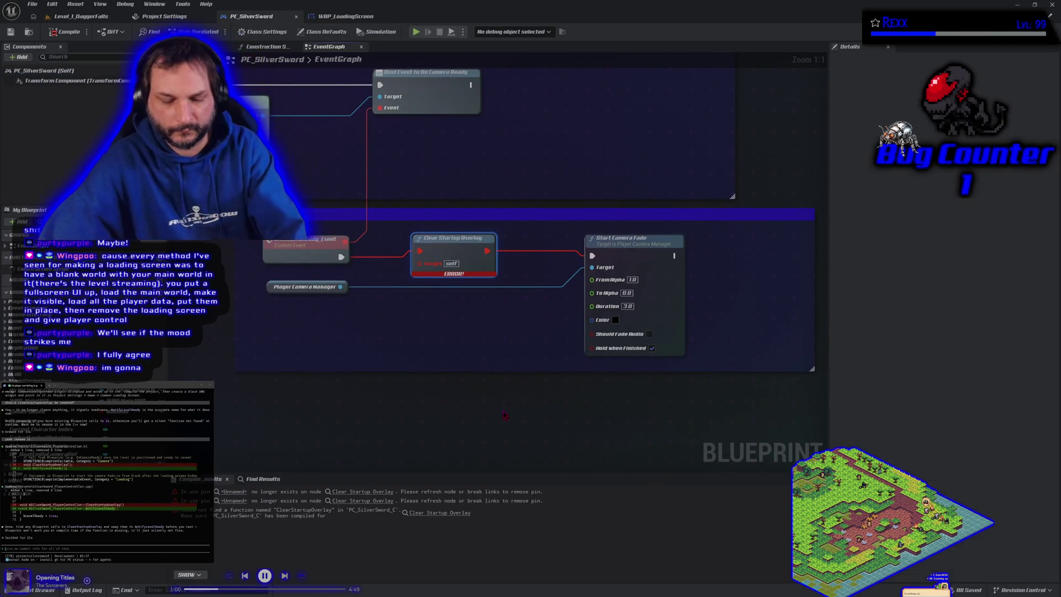
{"action": "key", "text": "Delete"}
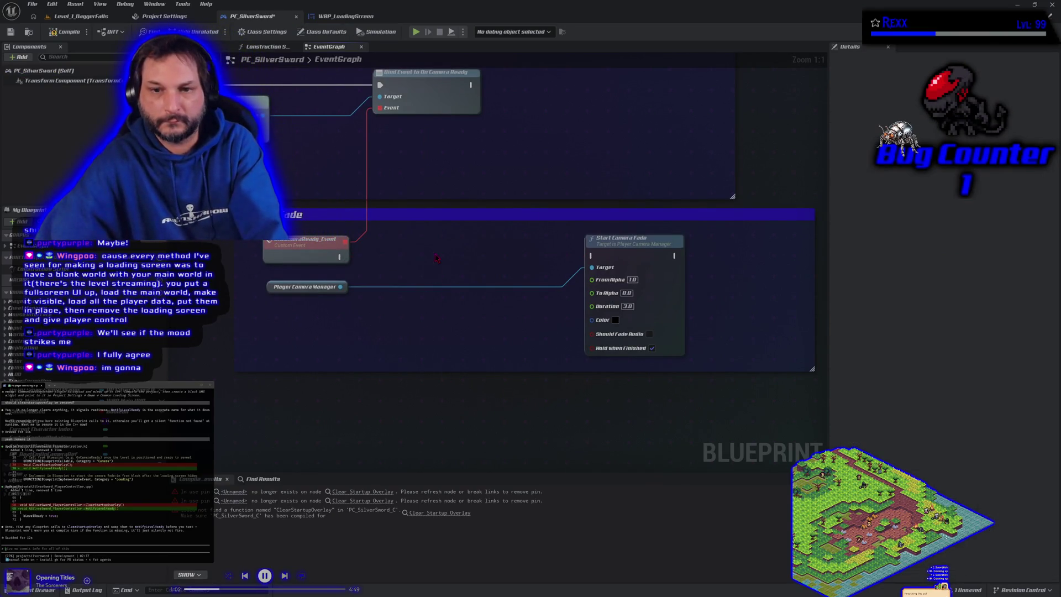
Add a Notify Level Ready call wired between the custom event and Start Camera Fade.
{"action": "right_click", "coordinate": [437, 257]}
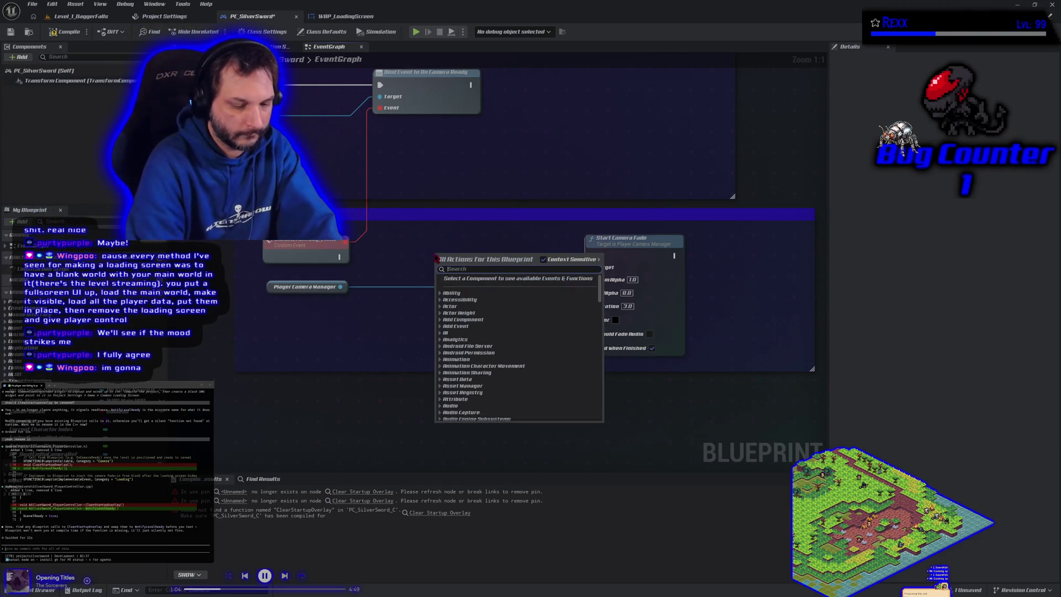
{"action": "type", "text": "notifyle"}
{"action": "key", "text": "Return"}
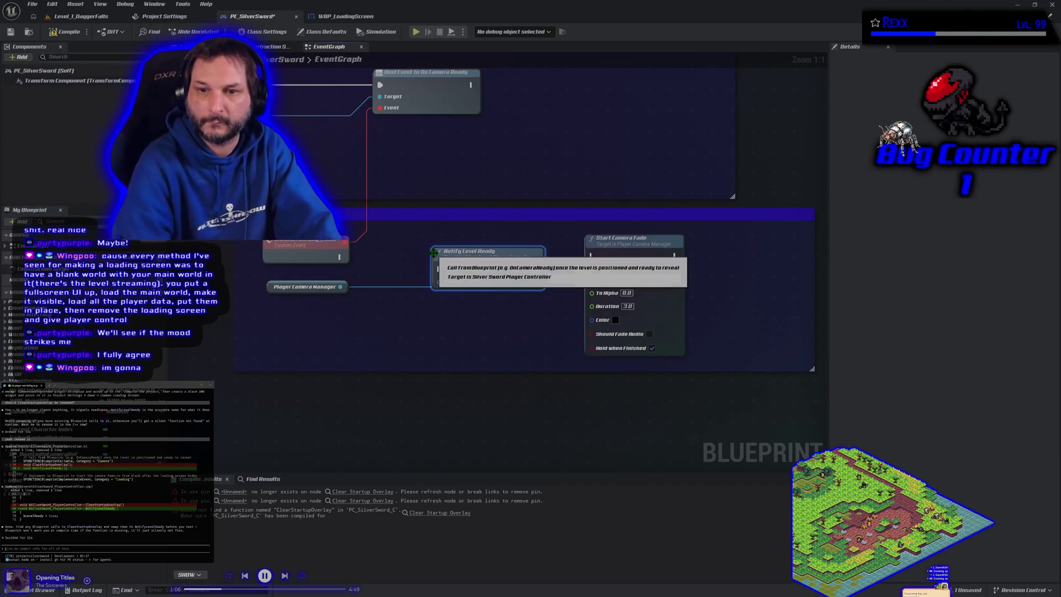
{"action": "mouse_move", "coordinate": [341, 257]}
{"action": "left_mouse_down"}
{"action": "mouse_move", "coordinate": [440, 269]}
{"action": "mouse_move", "coordinate": [431, 258]}
{"action": "left_mouse_up"}
{"action": "left_click_drag", "start_coordinate": [520, 256], "coordinate": [592, 256]}
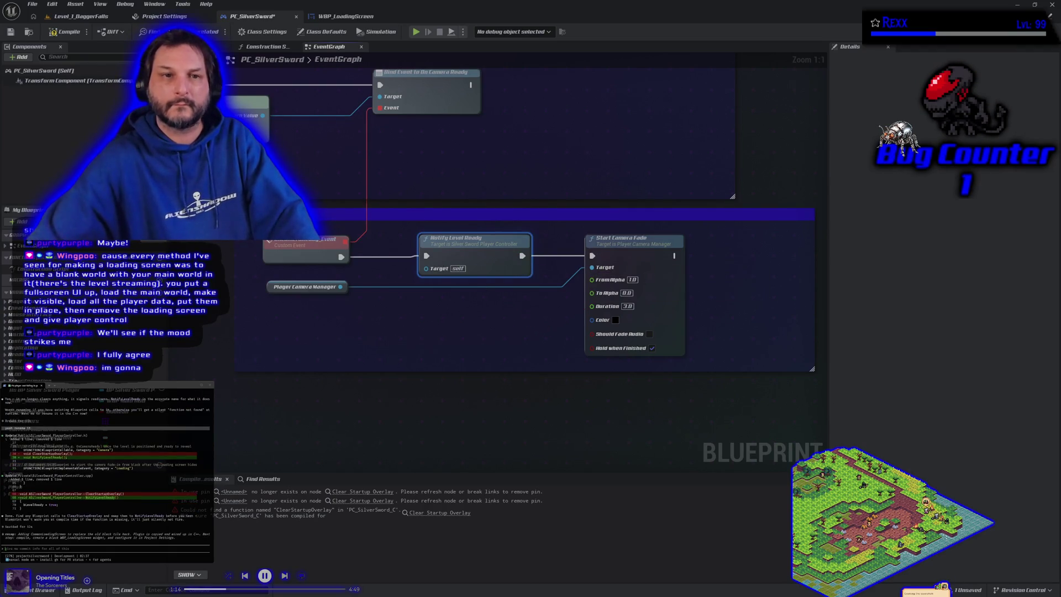
Compile the PC_SilverSword blueprint and save it with Ctrl+S.
{"action": "left_click", "coordinate": [65, 32]}
{"action": "left_click", "coordinate": [390, 323]}
{"action": "key", "text": "ctrl+s"}
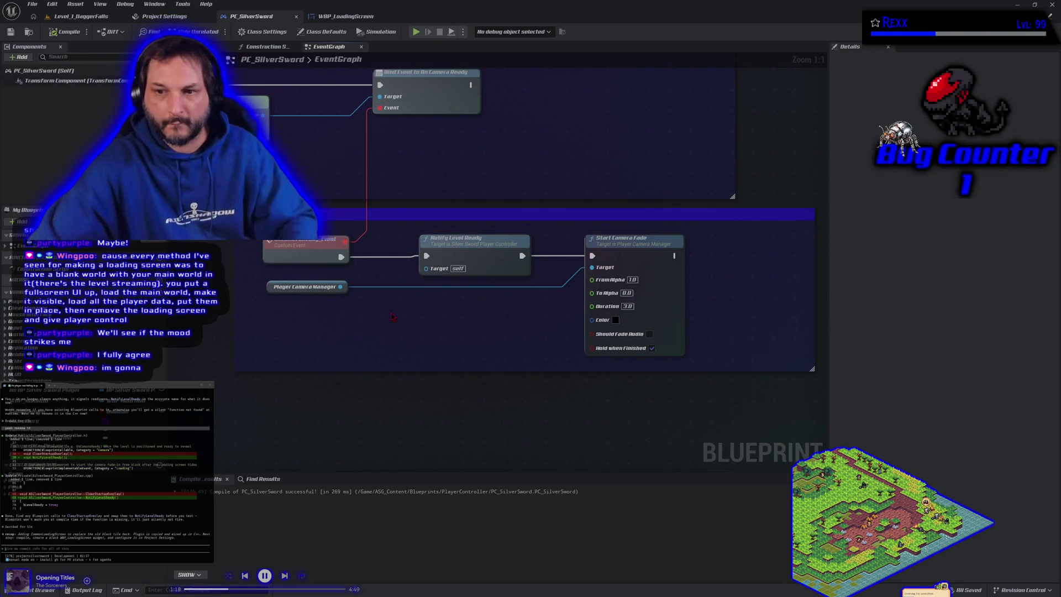
{"action": "scroll", "coordinate": [390, 323], "scroll_direction": "down", "scroll_amount": 3}
{"action": "scroll", "coordinate": [318, 314], "scroll_direction": "down", "scroll_amount": 1}
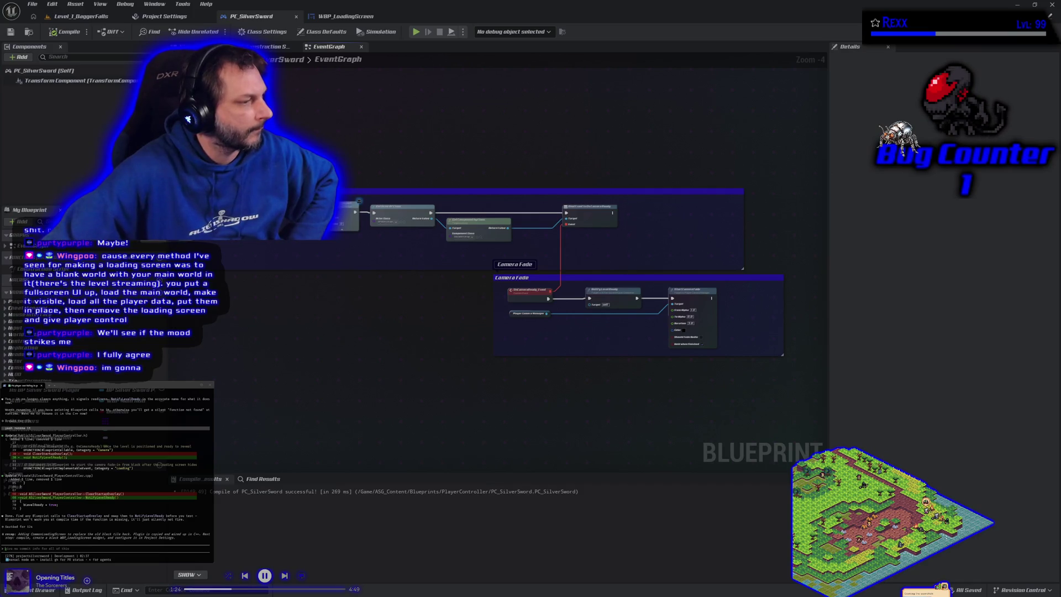
Ask the assistant whether the window is set in project settings, then switch to Level_1_DaggerFalls.
{"action": "scroll", "coordinate": [105, 464], "scroll_direction": "up", "scroll_amount": 5}
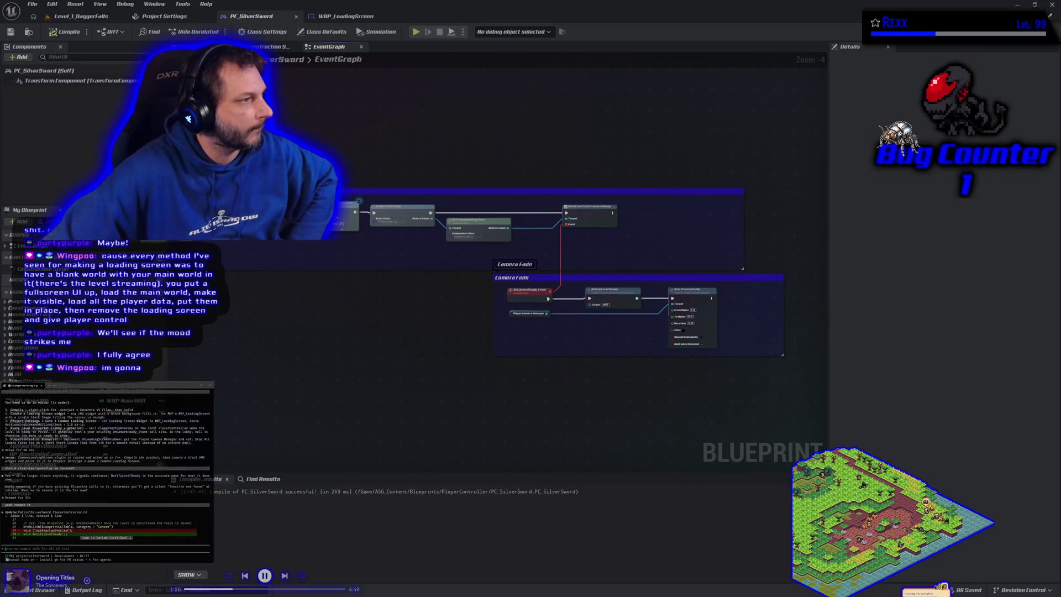
{"action": "scroll", "coordinate": [105, 467], "scroll_direction": "up", "scroll_amount": 1}
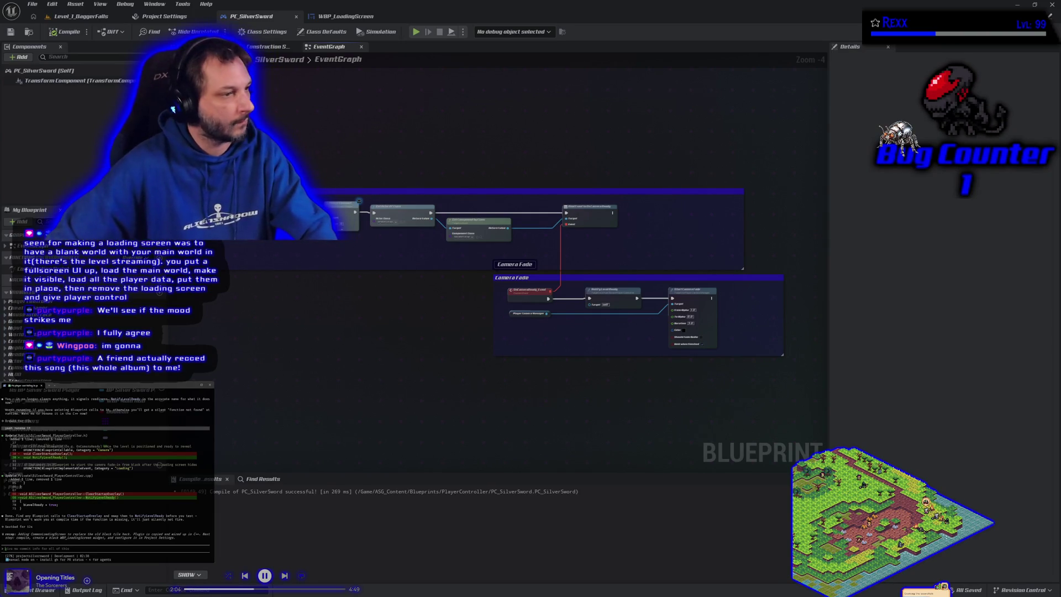
{"action": "type", "text": "walk me"}
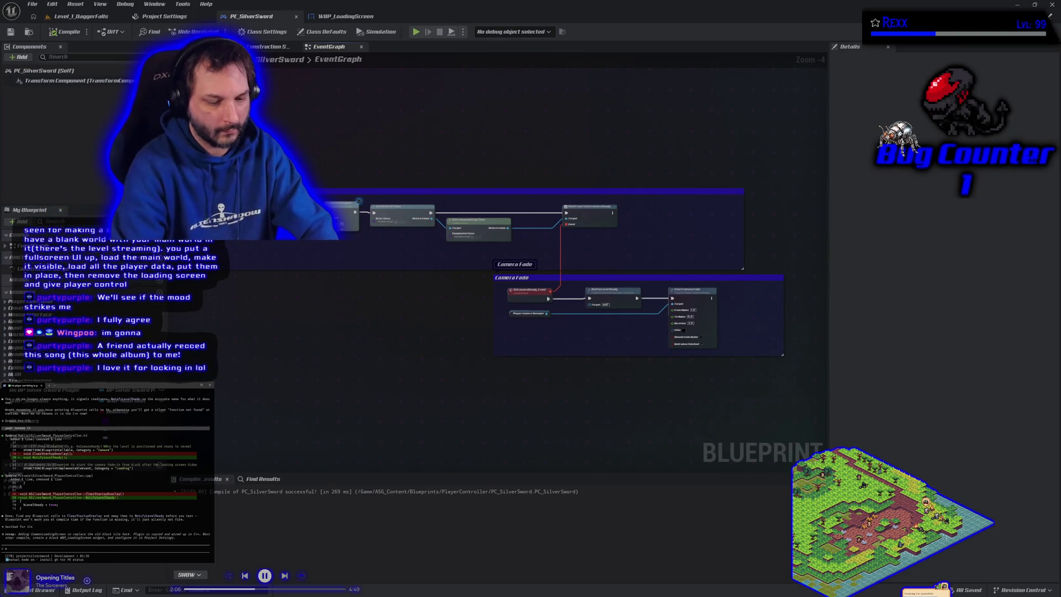
{"action": "type", "text": " slowly"}
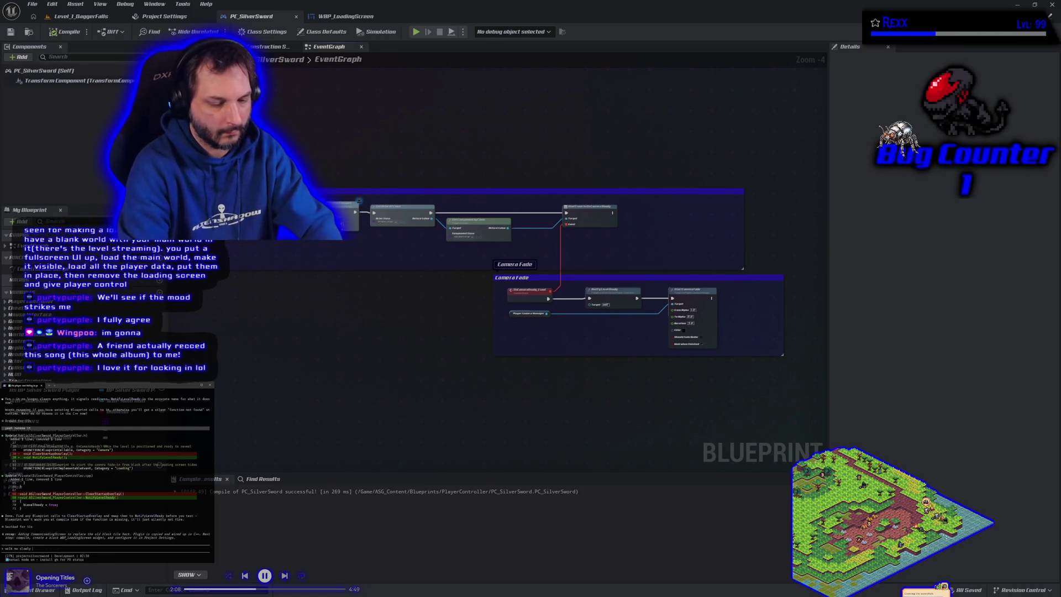
{"action": "type", "text": " f through stuf"}
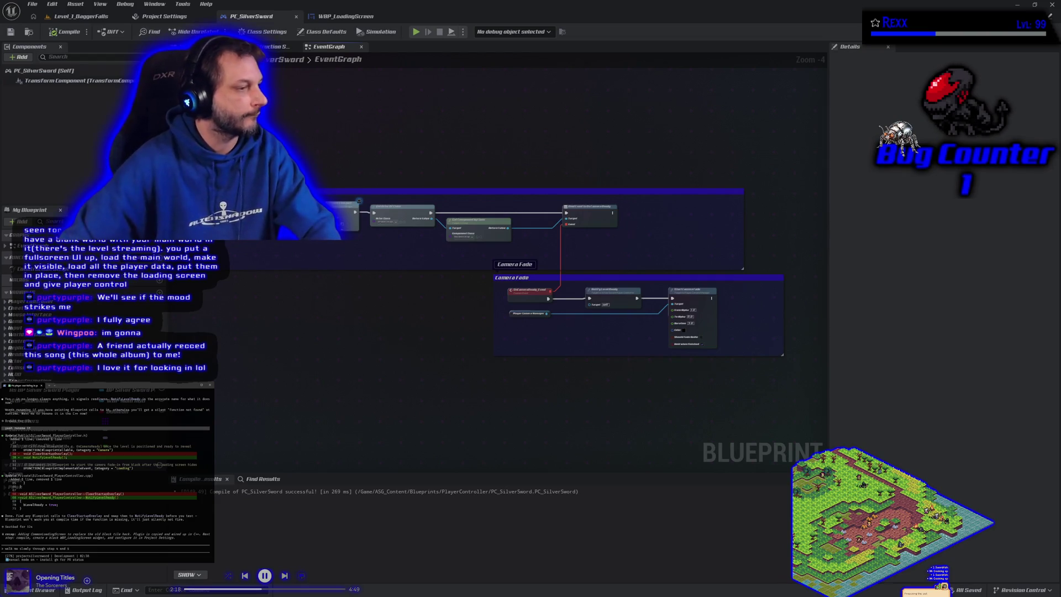
{"action": "scroll", "coordinate": [124, 476], "scroll_direction": "up", "scroll_amount": 3}
{"action": "scroll", "coordinate": [125, 477], "scroll_direction": "up", "scroll_amount": 2}
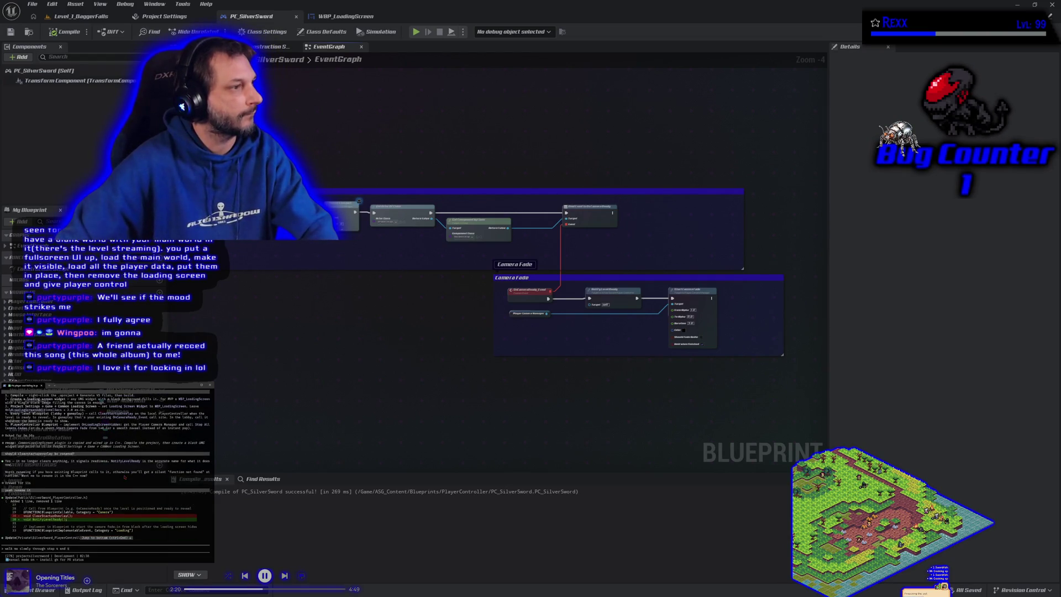
{"action": "scroll", "coordinate": [124, 476], "scroll_direction": "down", "scroll_amount": 5}
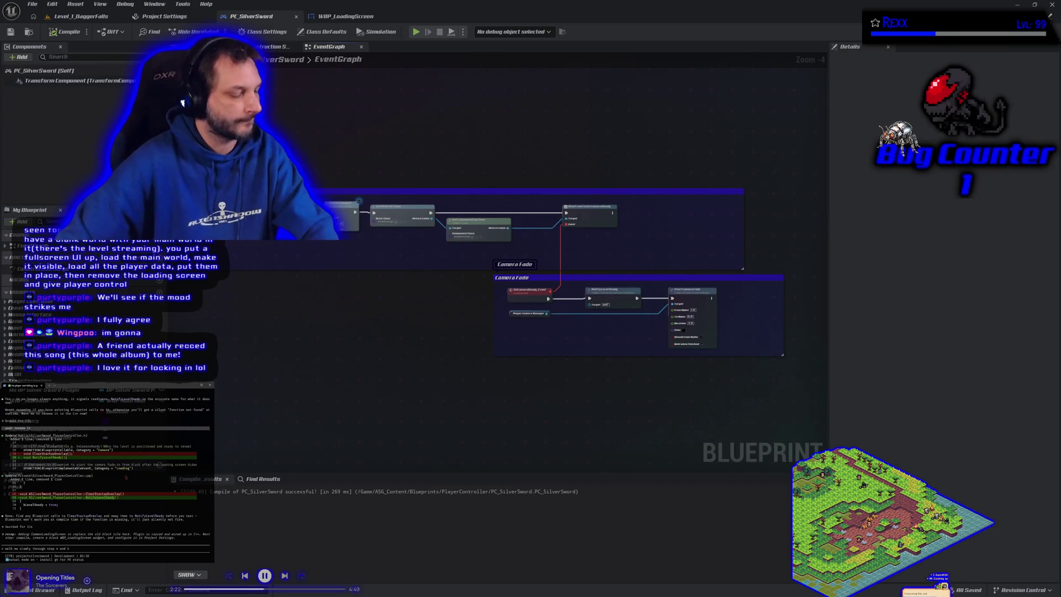
{"action": "type", "text": " i"}
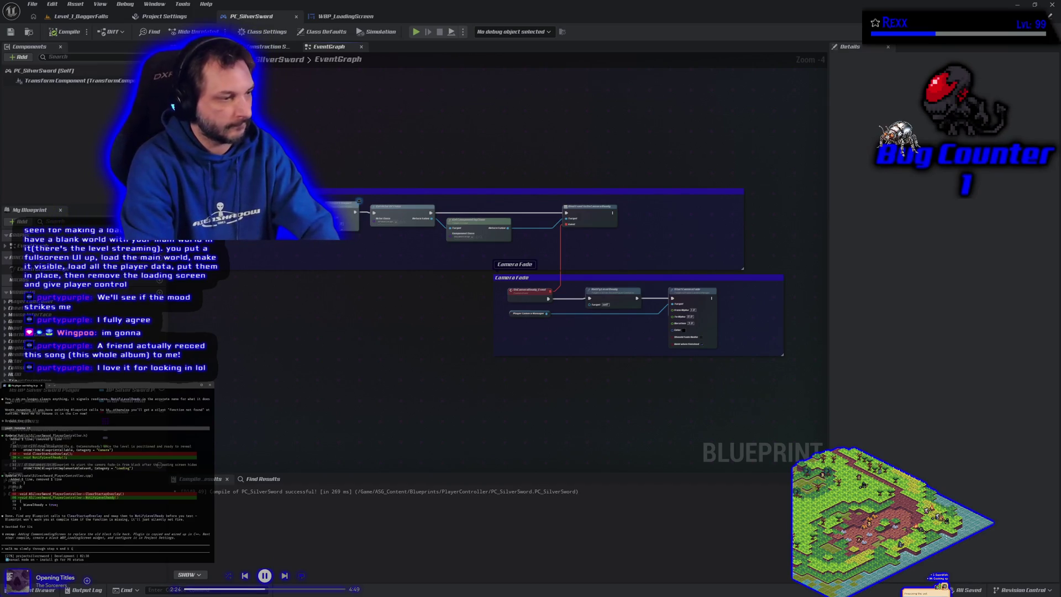
{"action": "type", "text": "s the wid"}
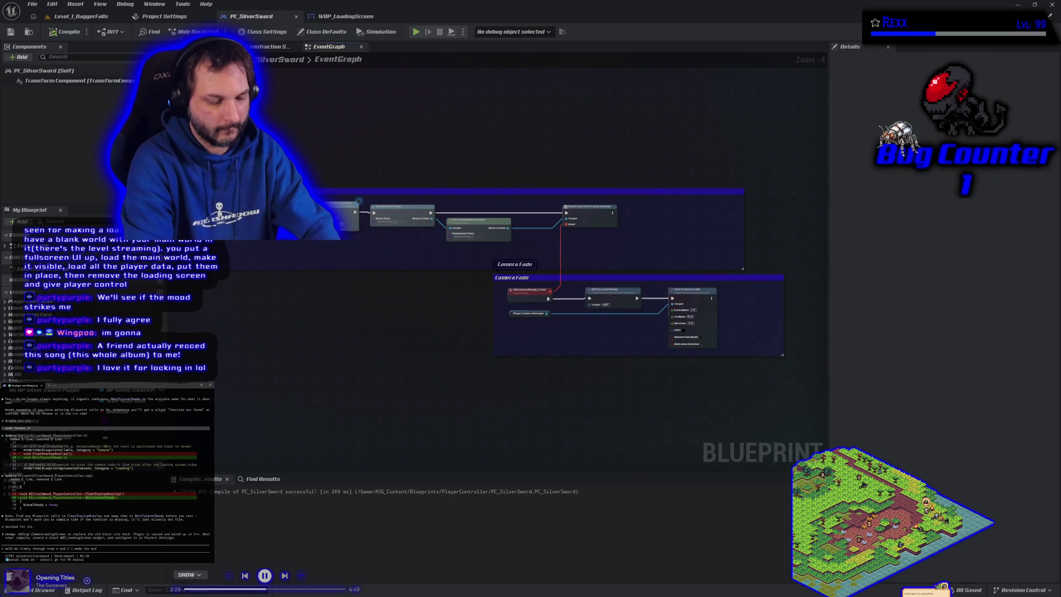
{"action": "type", "text": "nd set it in project settings"}
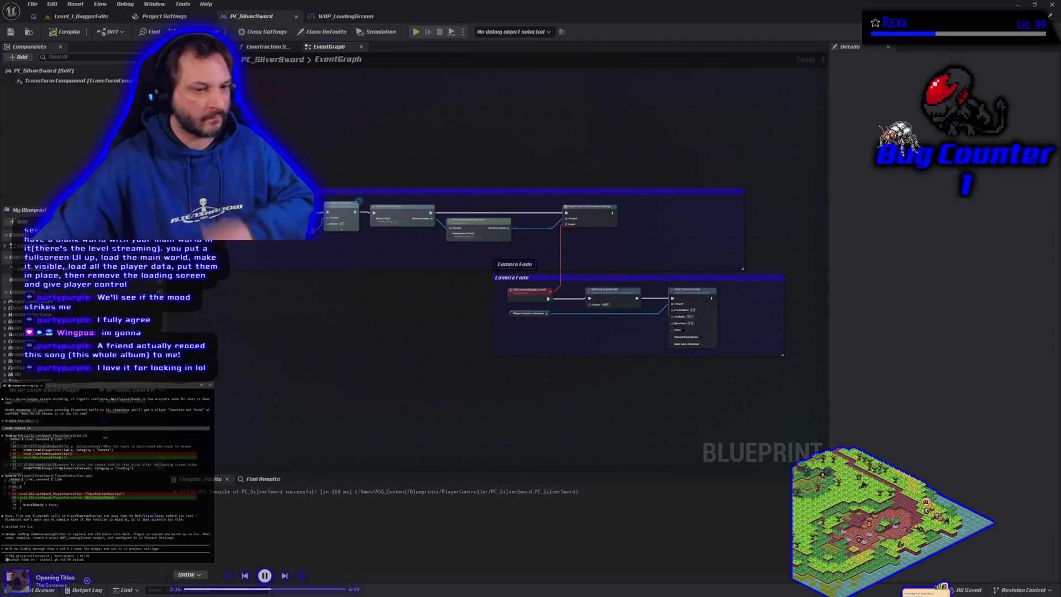
{"action": "left_click", "coordinate": [78, 16]}
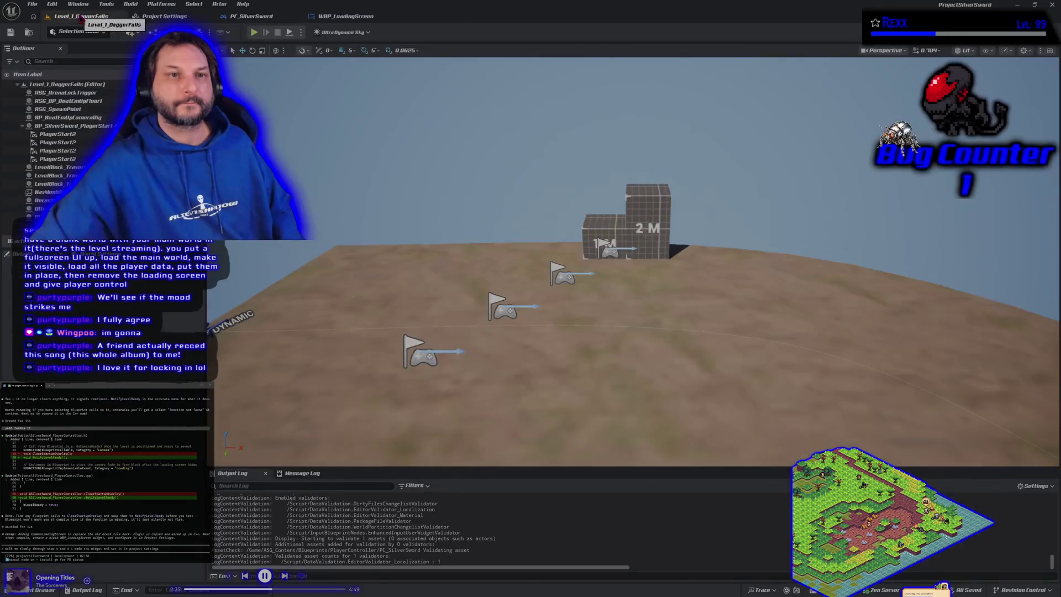
Search Project Settings for 'slash' and scroll to the Linux, Mac and Windows splash images.
{"action": "left_click", "coordinate": [161, 16]}
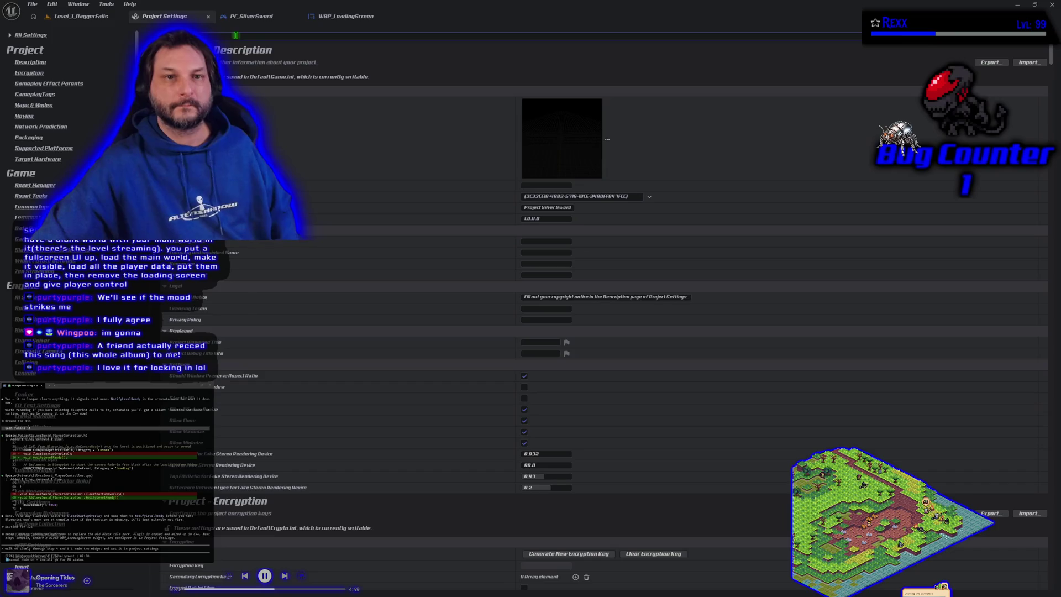
{"action": "type", "text": "slash"}
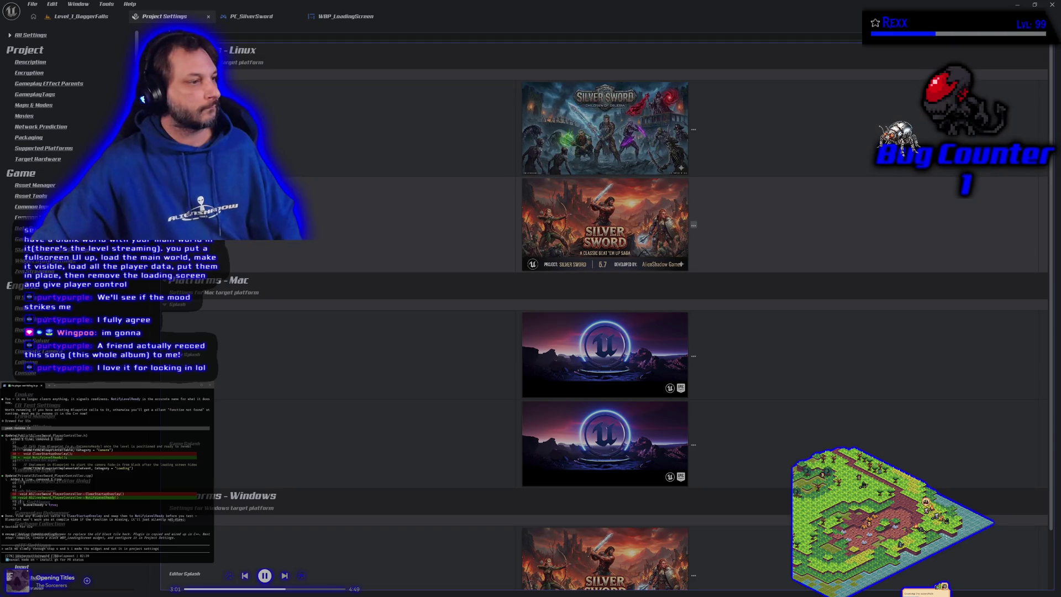
{"action": "scroll", "coordinate": [461, 412], "scroll_direction": "down", "scroll_amount": 5}
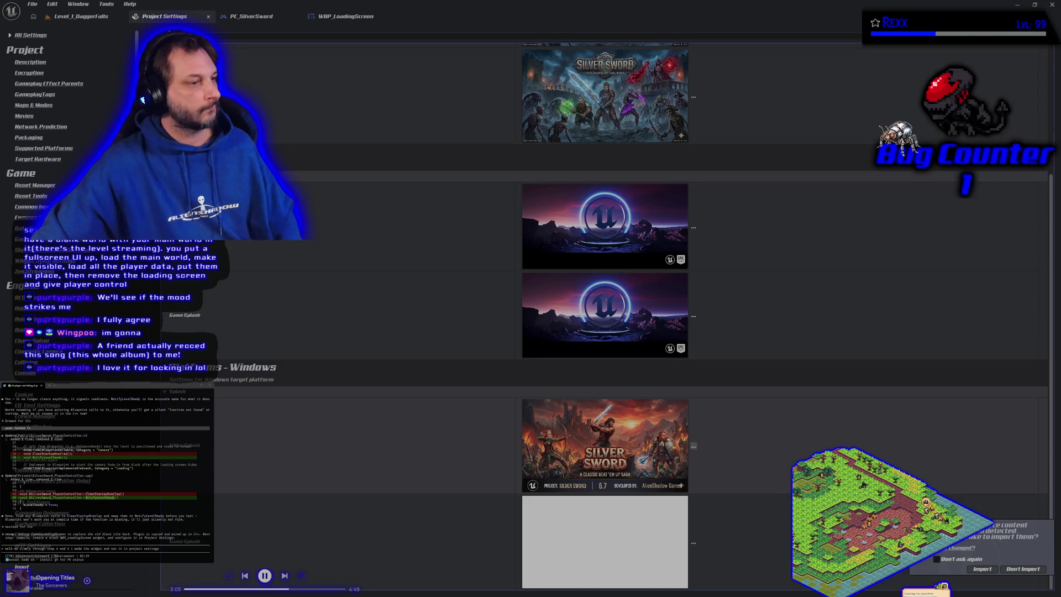
Pick a new splash image file from disk for the splash setting.
{"action": "left_click", "coordinate": [694, 543]}
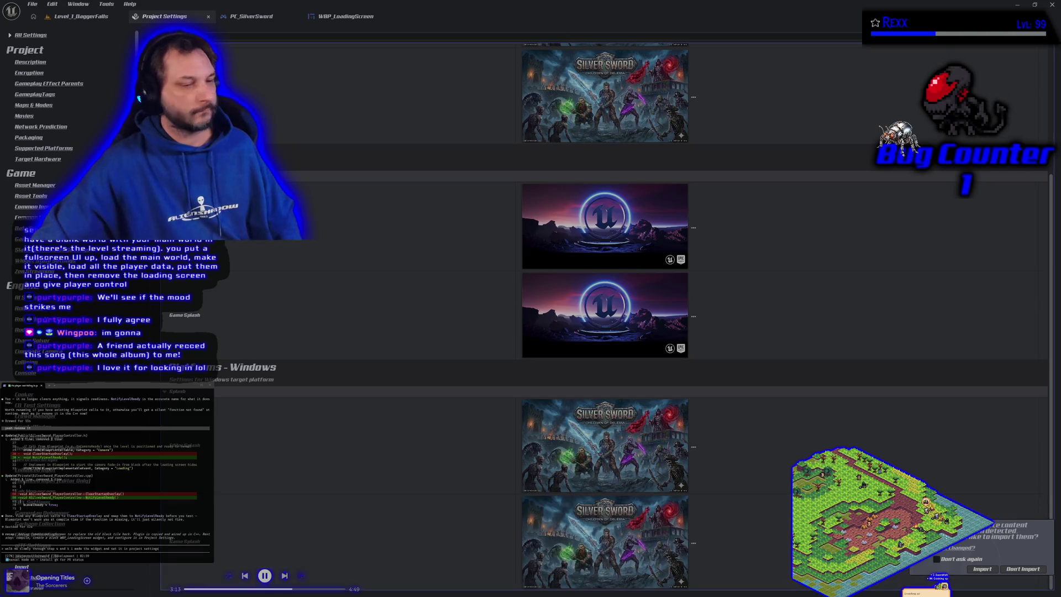
{"action": "scroll", "coordinate": [466, 440], "scroll_direction": "up", "scroll_amount": 3}
{"action": "scroll", "coordinate": [465, 441], "scroll_direction": "up", "scroll_amount": 1}
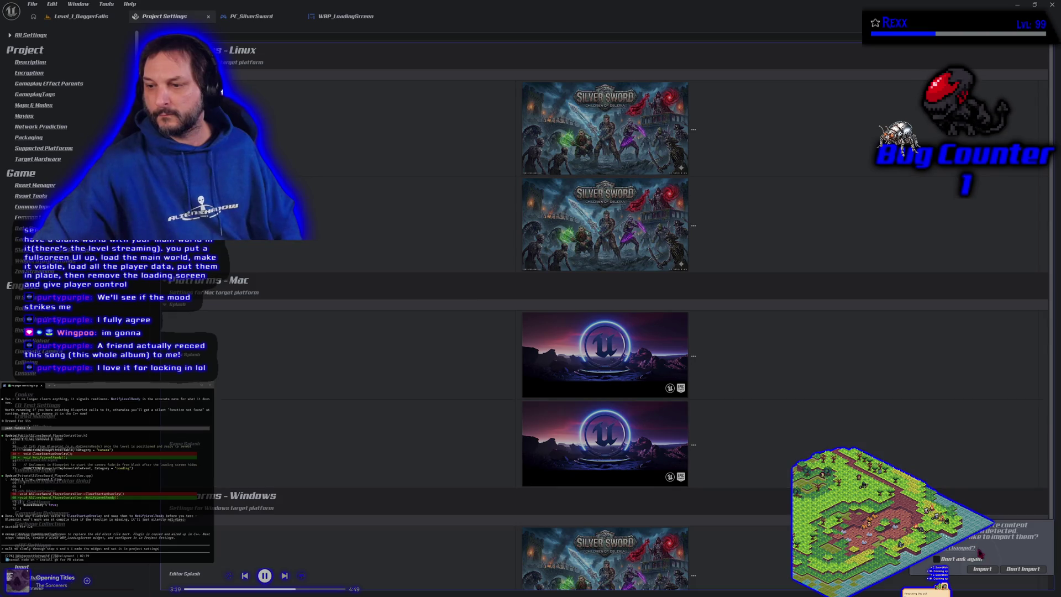
Re-import the changed EdSplash and Splash textures, then return to Level_1_DaggerFalls.
{"action": "left_click", "coordinate": [984, 571]}
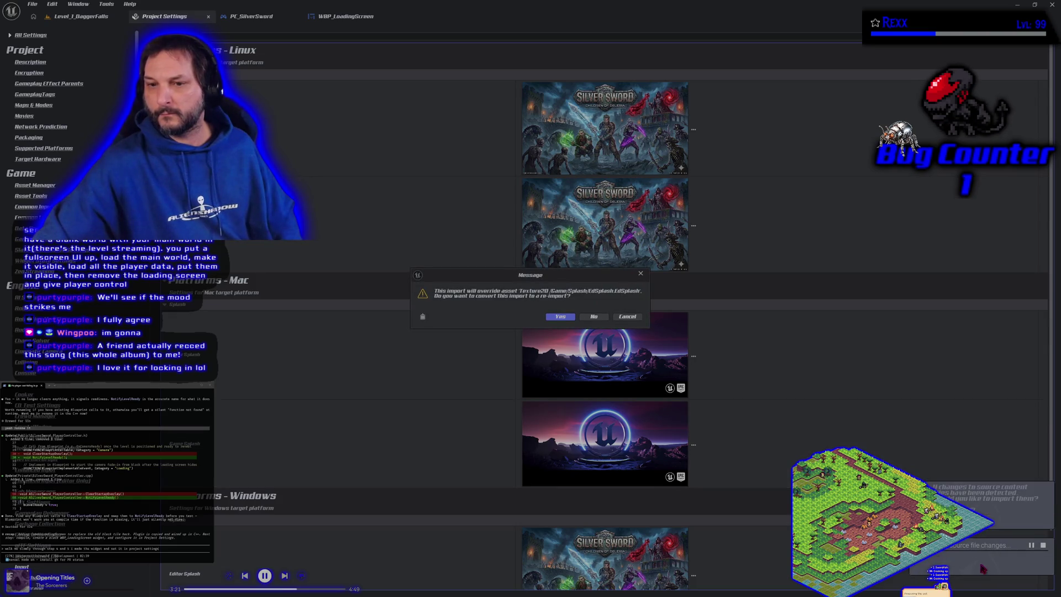
{"action": "left_click", "coordinate": [560, 317]}
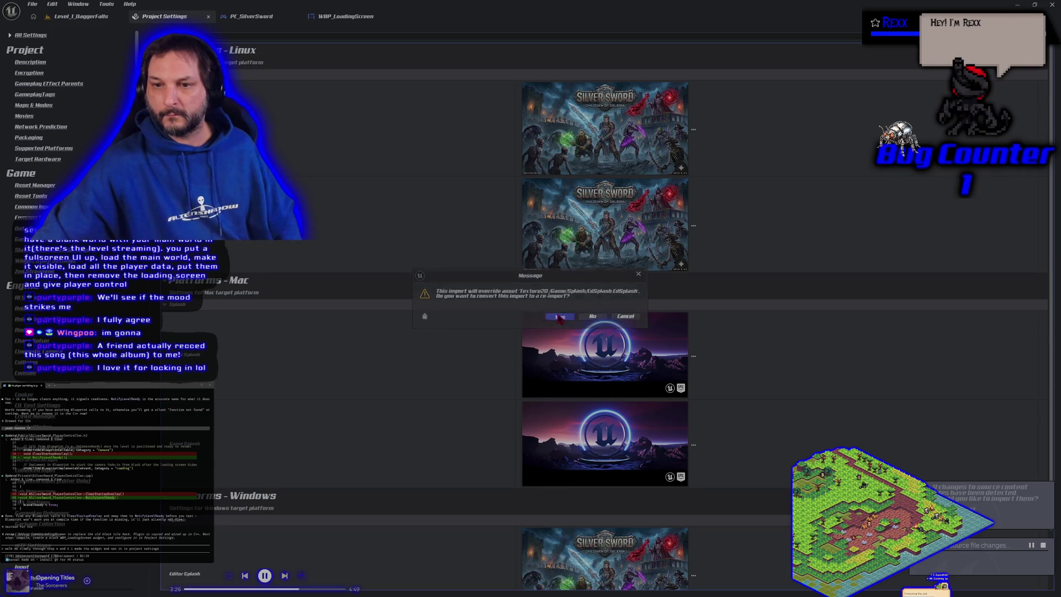
{"action": "left_click", "coordinate": [550, 318]}
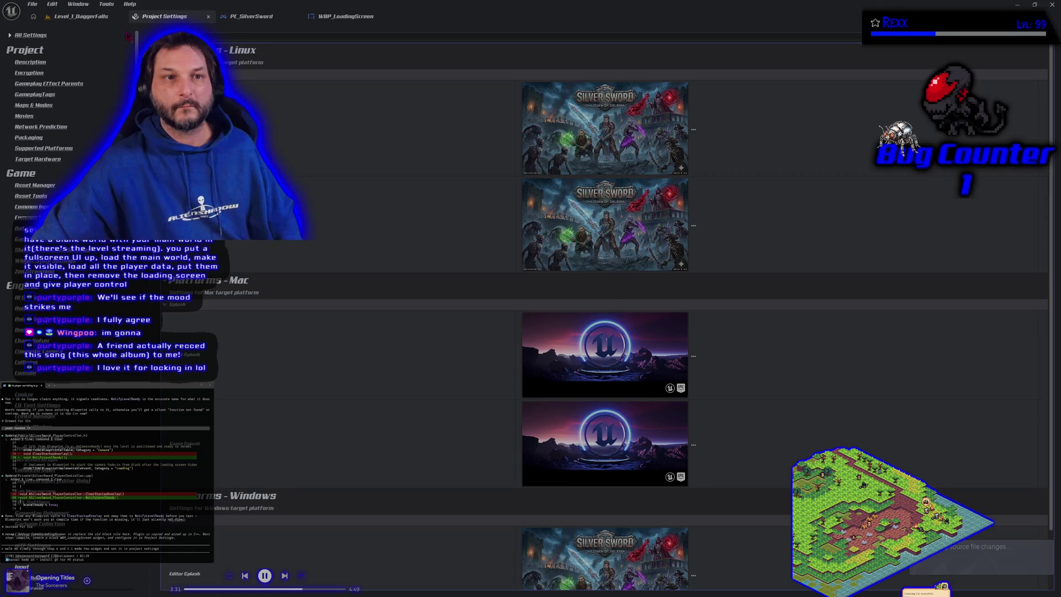
{"action": "left_click", "coordinate": [81, 16]}
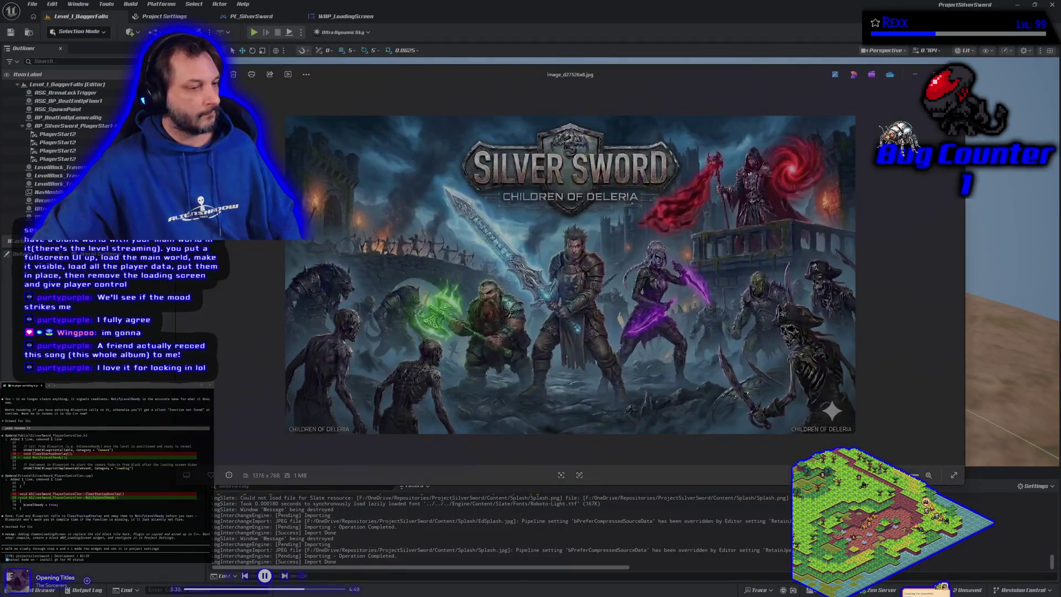
Close the Silver Sword preview, send the assistant question, then view WBP_LoadingScreen and PC_SilverSword's graph.
{"action": "key", "text": "alt+F4"}
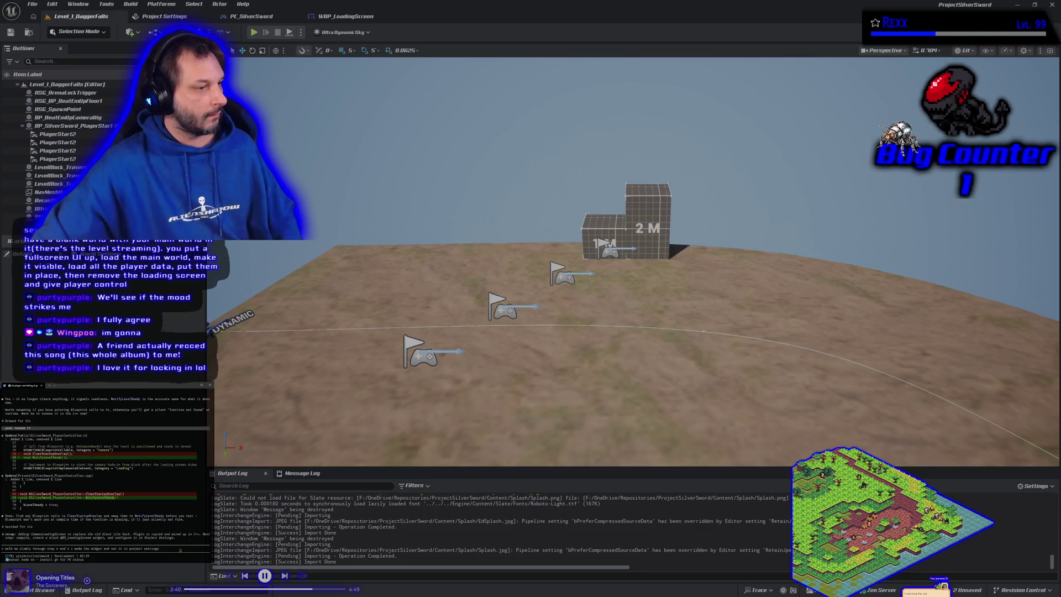
{"action": "key", "text": "Return"}
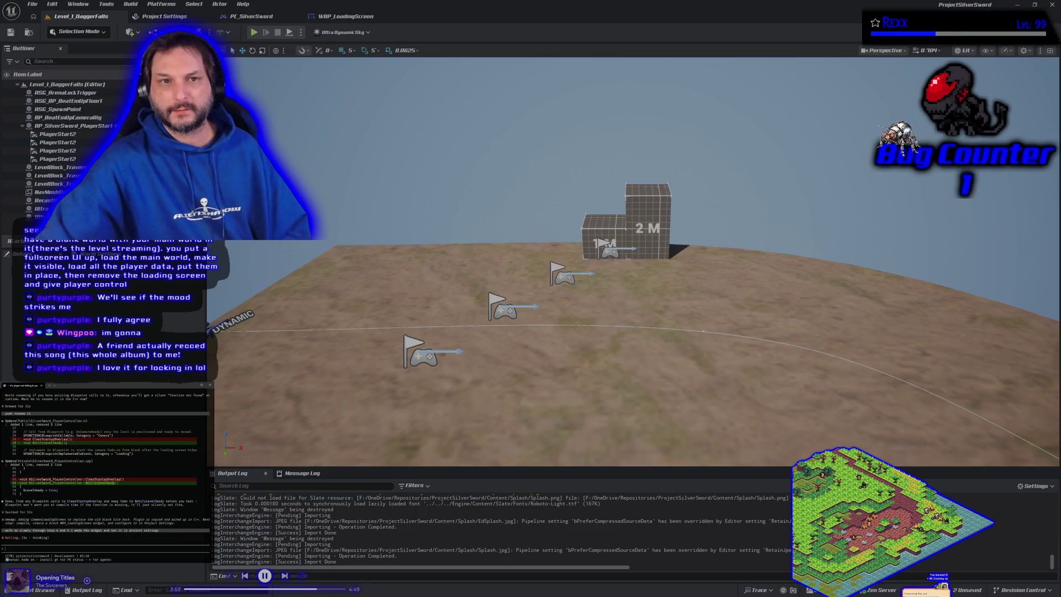
{"action": "left_click", "coordinate": [343, 16]}
{"action": "scroll", "coordinate": [379, 426], "scroll_direction": "up", "scroll_amount": 5}
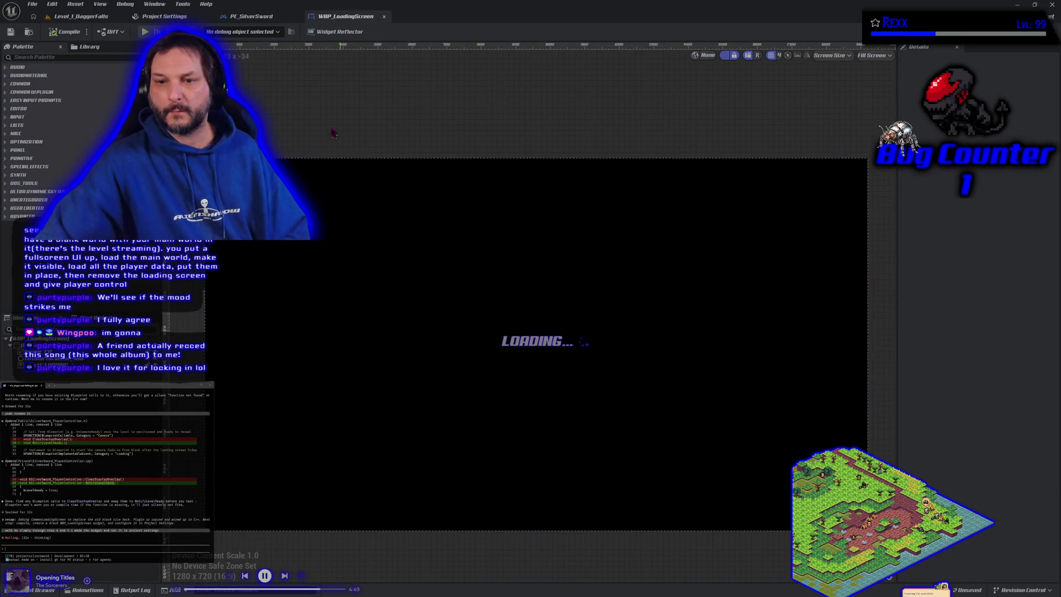
{"action": "left_click", "coordinate": [264, 18]}
{"action": "scroll", "coordinate": [635, 389], "scroll_direction": "up", "scroll_amount": 4}
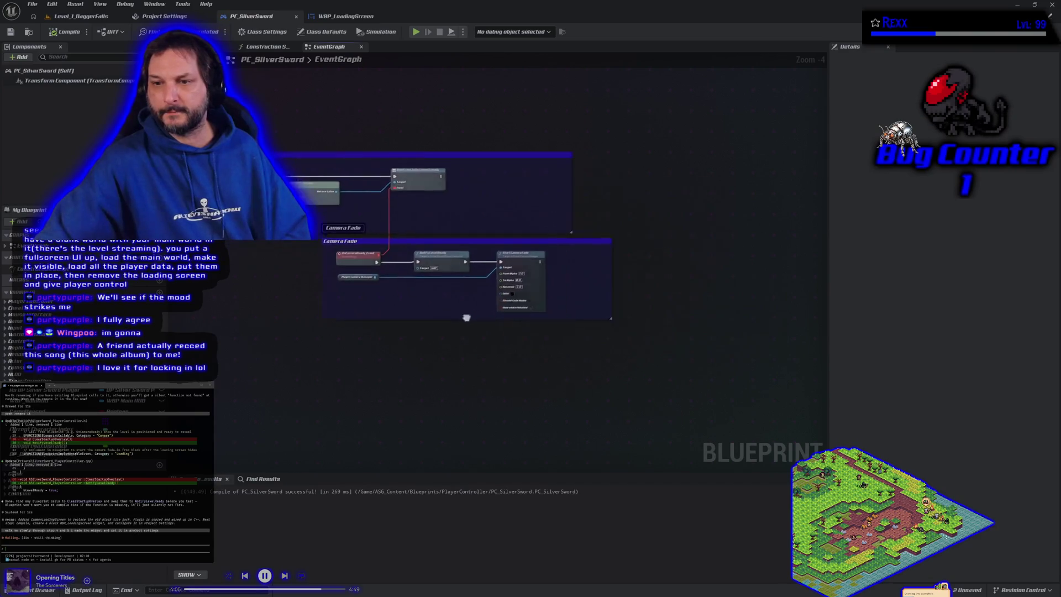
{"action": "scroll", "coordinate": [745, 299], "scroll_direction": "down", "scroll_amount": 3}
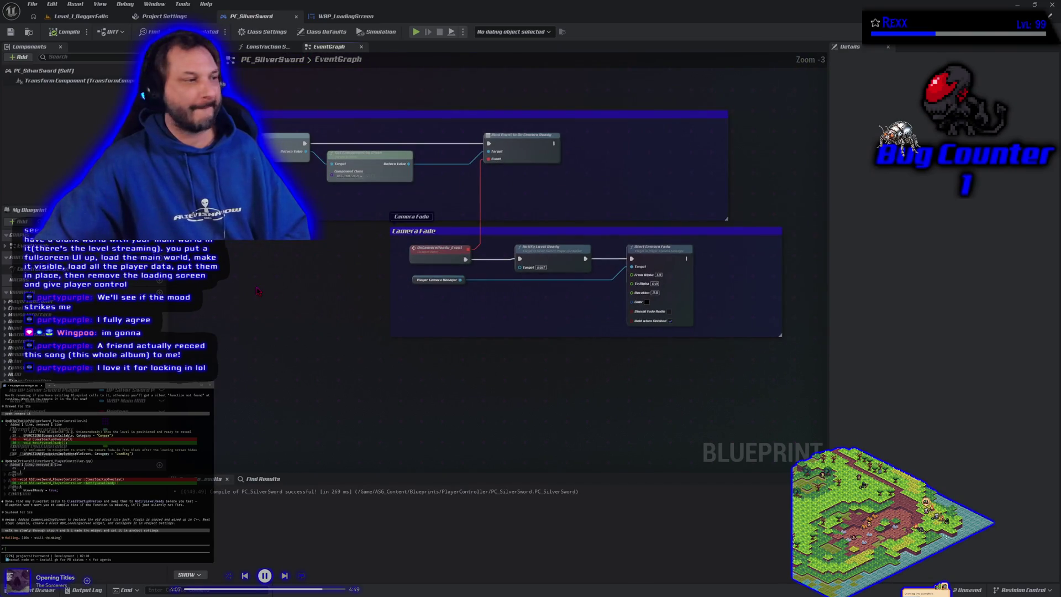
{"action": "scroll", "coordinate": [476, 305], "scroll_direction": "down", "scroll_amount": 2}
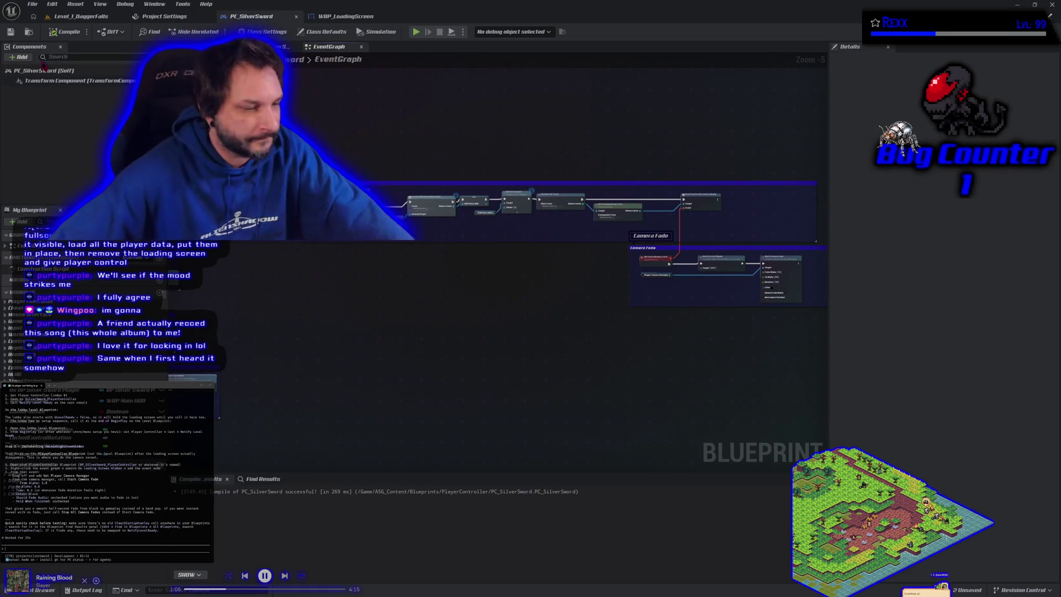
Show the Level_1_DaggerFalls level viewport with the output log beneath it.
{"action": "scroll", "coordinate": [105, 464], "scroll_direction": "up", "scroll_amount": 5}
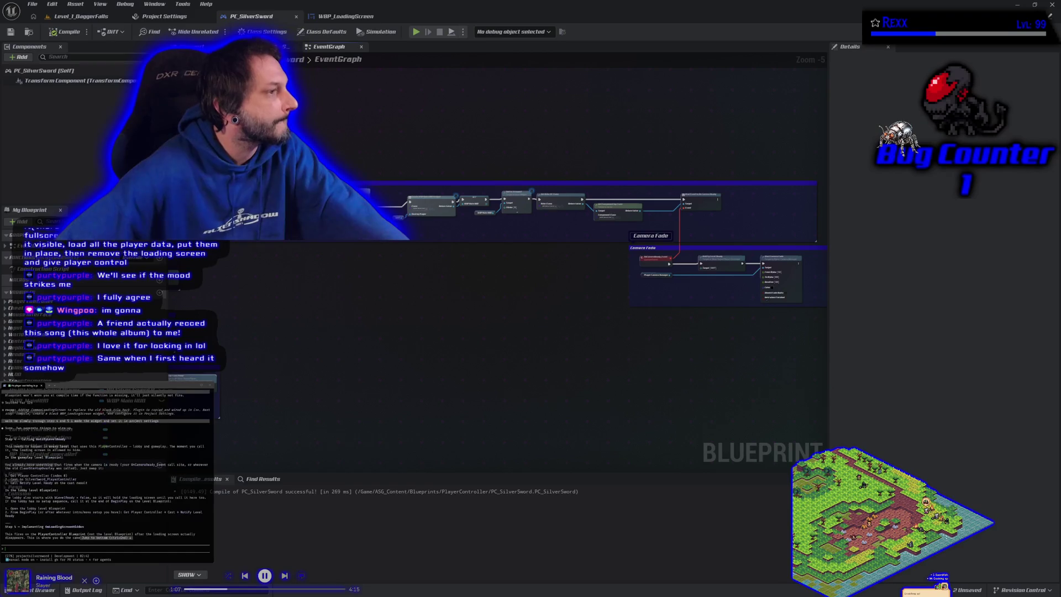
{"action": "scroll", "coordinate": [104, 467], "scroll_direction": "down", "scroll_amount": 1}
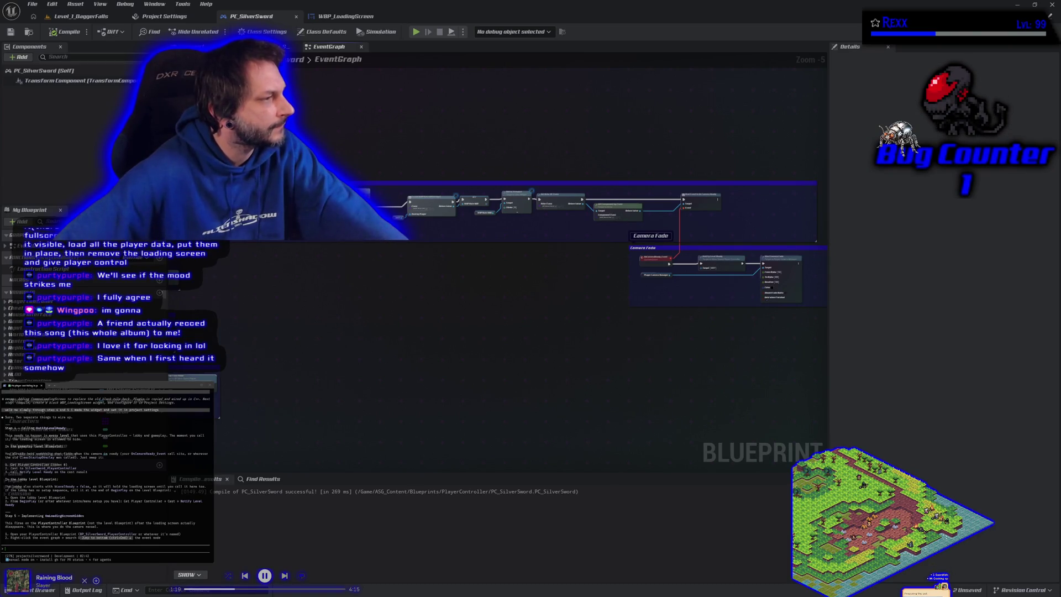
{"action": "left_click", "coordinate": [72, 18]}
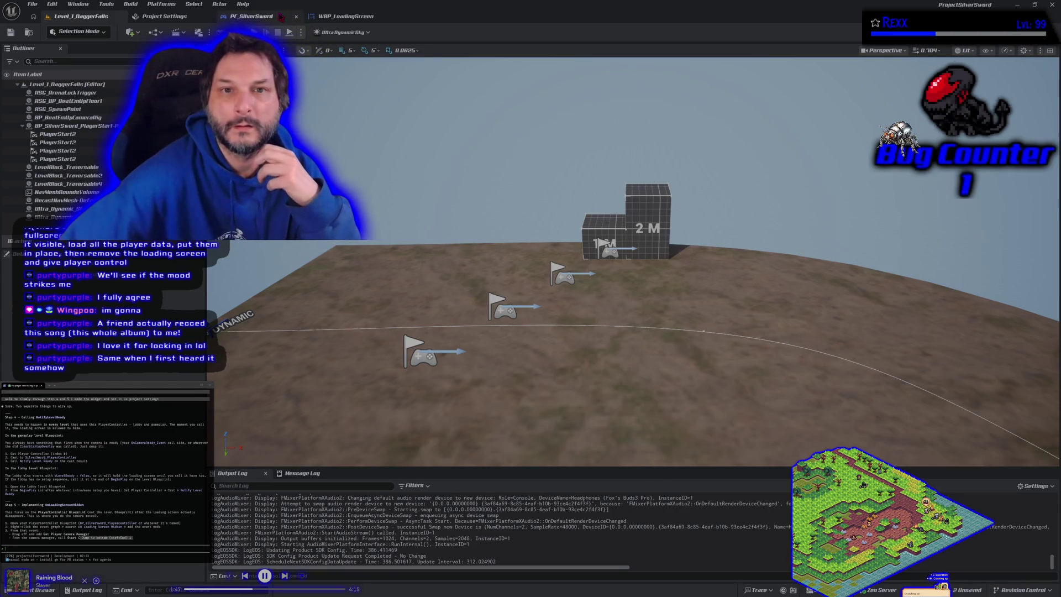
Reopen PC_SilverSword's event graph and centre and zoom in on the Camera Fade comment.
{"action": "left_click", "coordinate": [252, 16]}
{"action": "left_click_drag", "start_coordinate": [661, 287], "coordinate": [460, 281]}
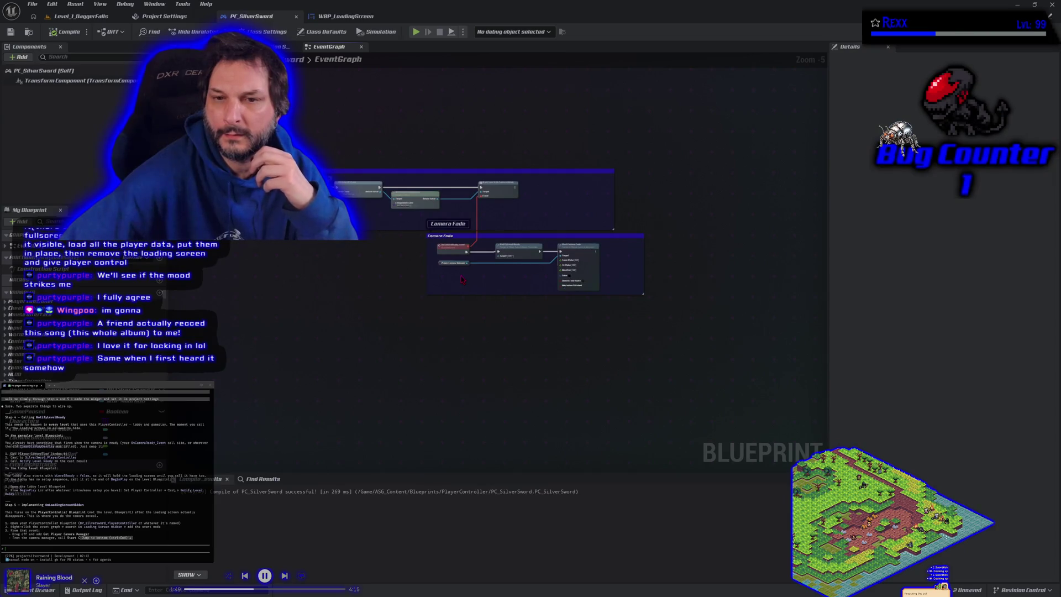
{"action": "scroll", "coordinate": [462, 279], "scroll_direction": "up", "scroll_amount": 1}
{"action": "scroll", "coordinate": [462, 279], "scroll_direction": "up", "scroll_amount": 1}
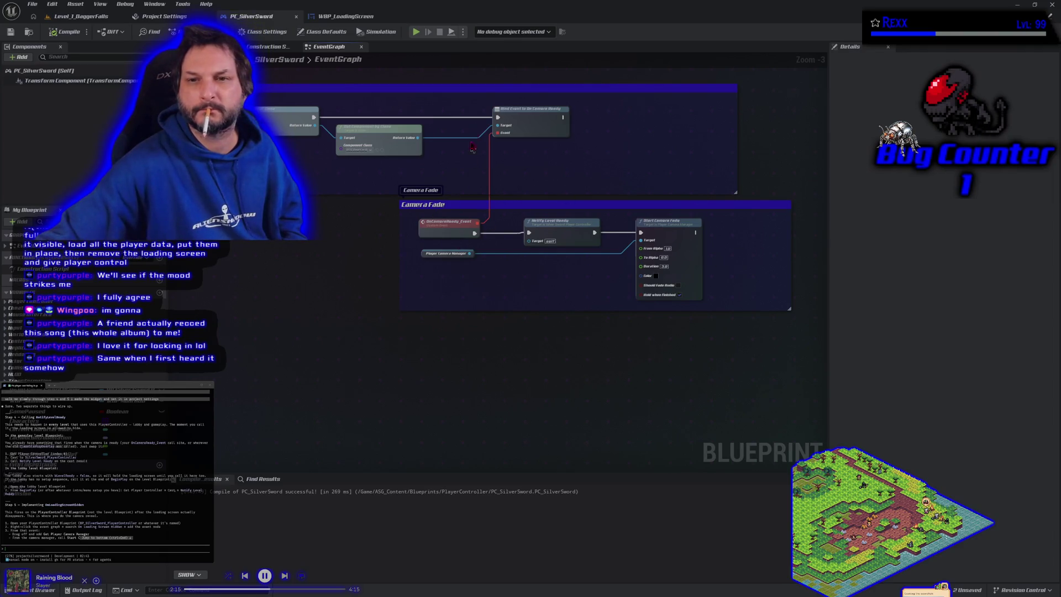
{"action": "mouse_move", "coordinate": [305, 86]}
{"action": "left_mouse_down"}
{"action": "mouse_move", "coordinate": [608, 276]}
{"action": "mouse_move", "coordinate": [680, 304]}
{"action": "left_mouse_up"}
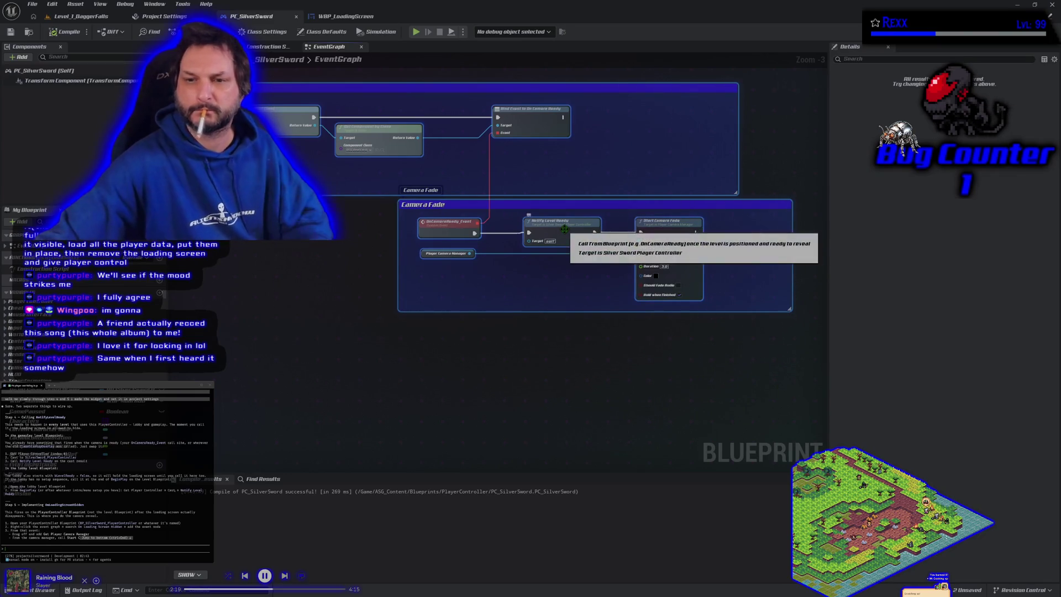
{"action": "left_click", "coordinate": [381, 395]}
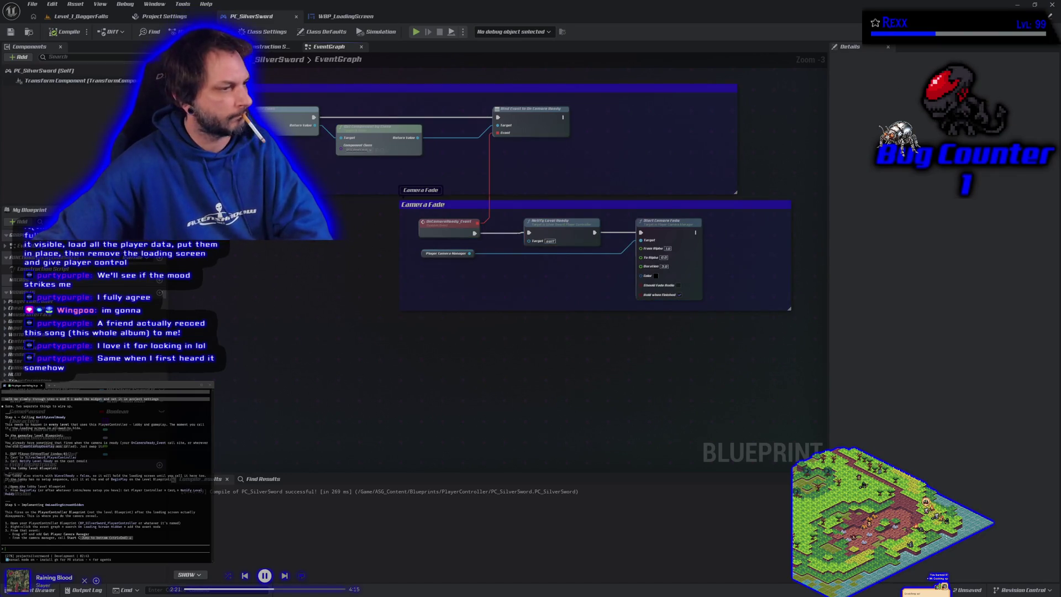
{"action": "type", "text": "im confused"}
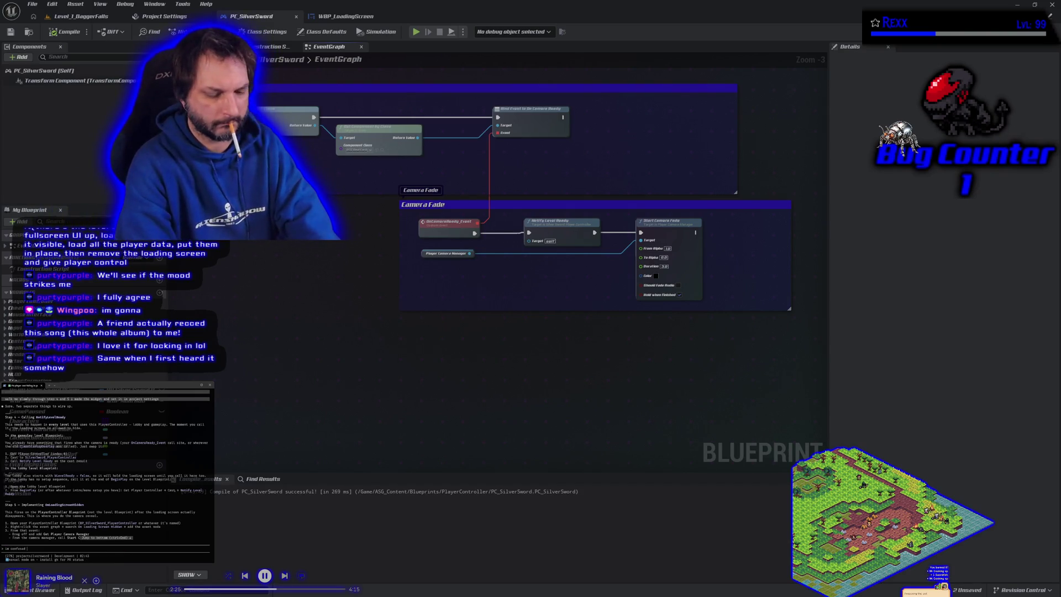
{"action": "key", "text": "ctrl+v"}
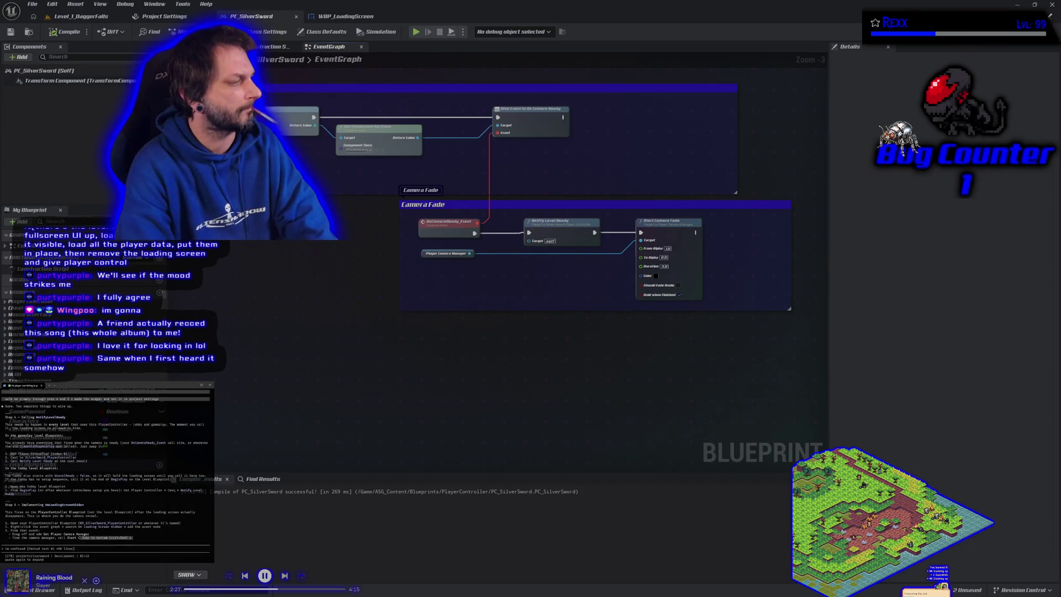
{"action": "key", "text": "Return"}
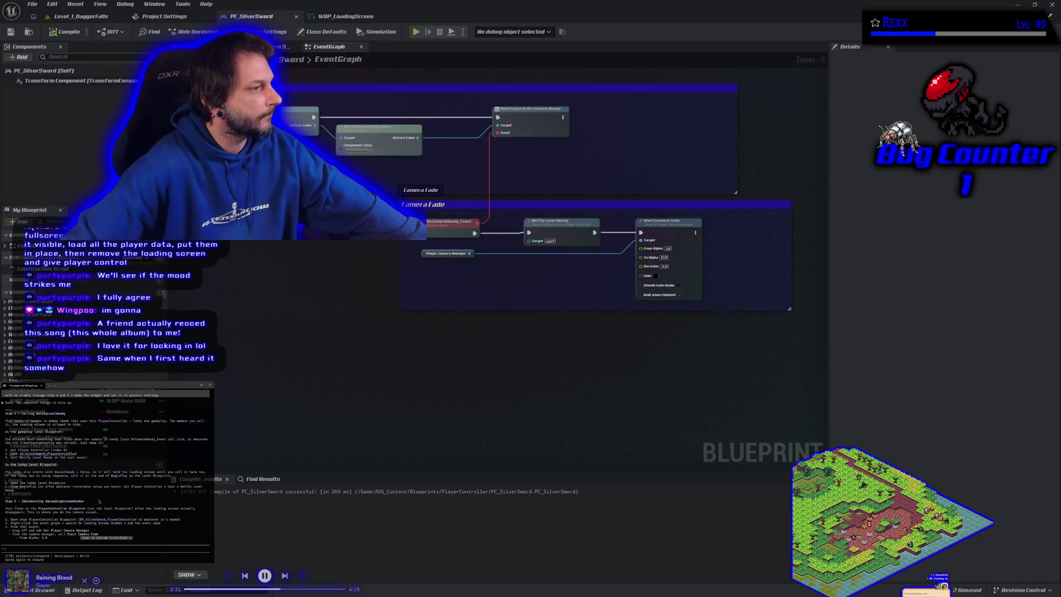
{"action": "scroll", "coordinate": [99, 502], "scroll_direction": "up", "scroll_amount": 1}
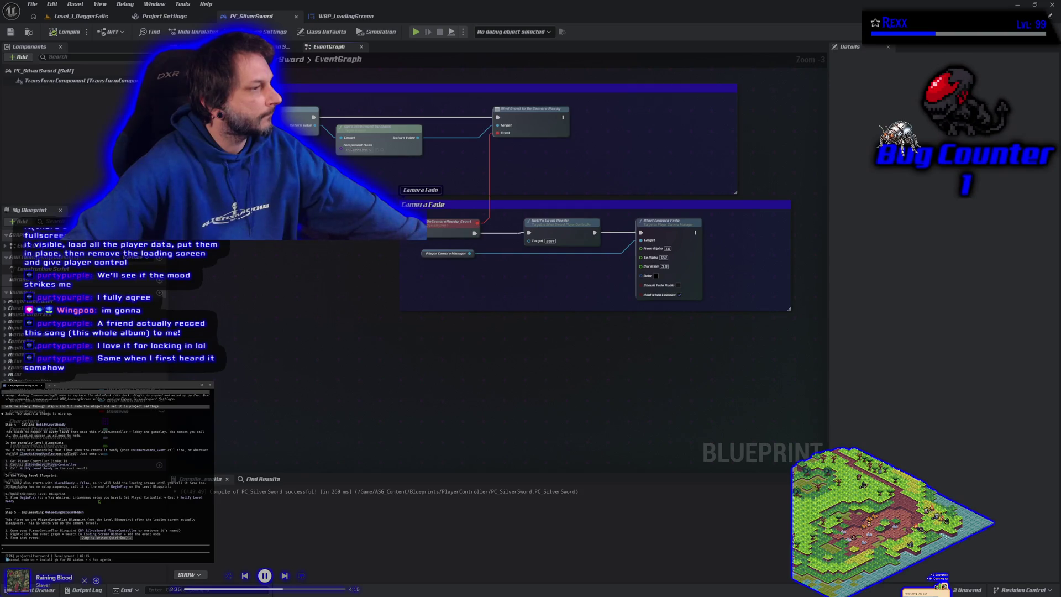
{"action": "scroll", "coordinate": [105, 467], "scroll_direction": "down", "scroll_amount": 1}
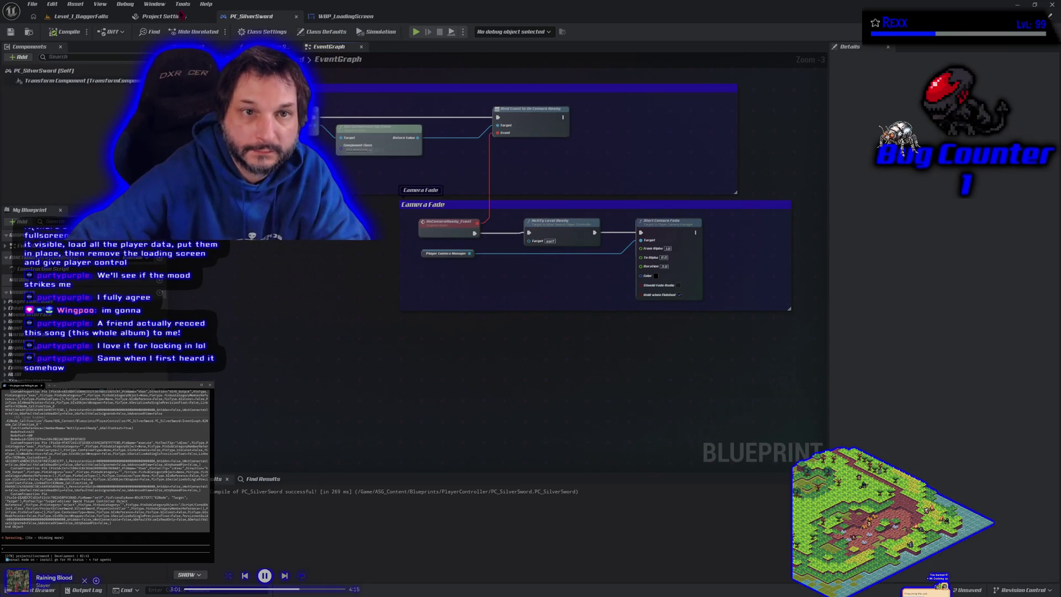
{"action": "left_click", "coordinate": [80, 16]}
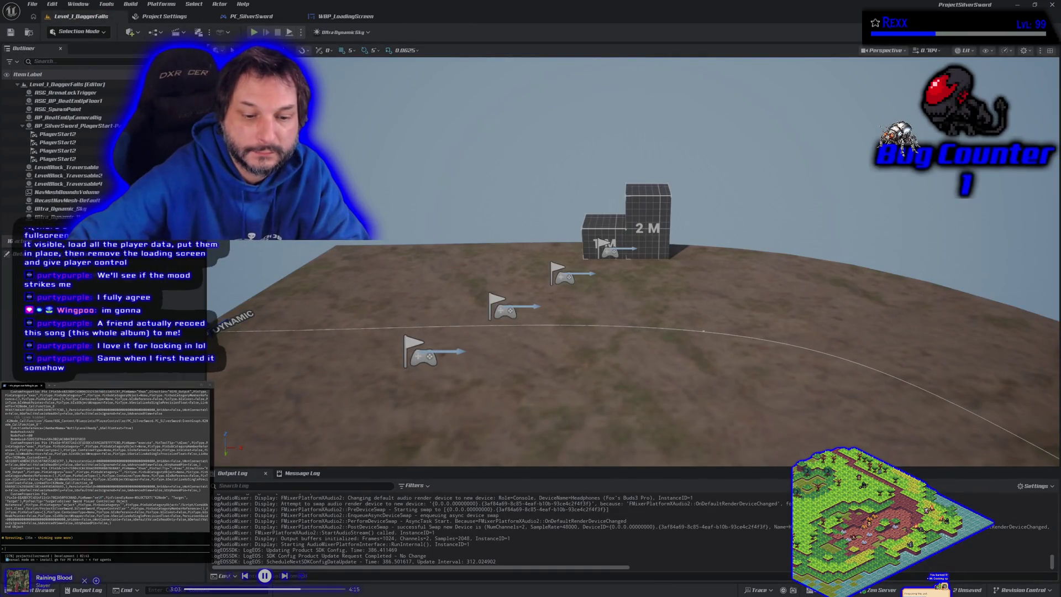
Open L_MainMenu from the Levels folder, saving the re-imported EdSplash and Splash textures.
{"action": "left_click", "coordinate": [41, 589]}
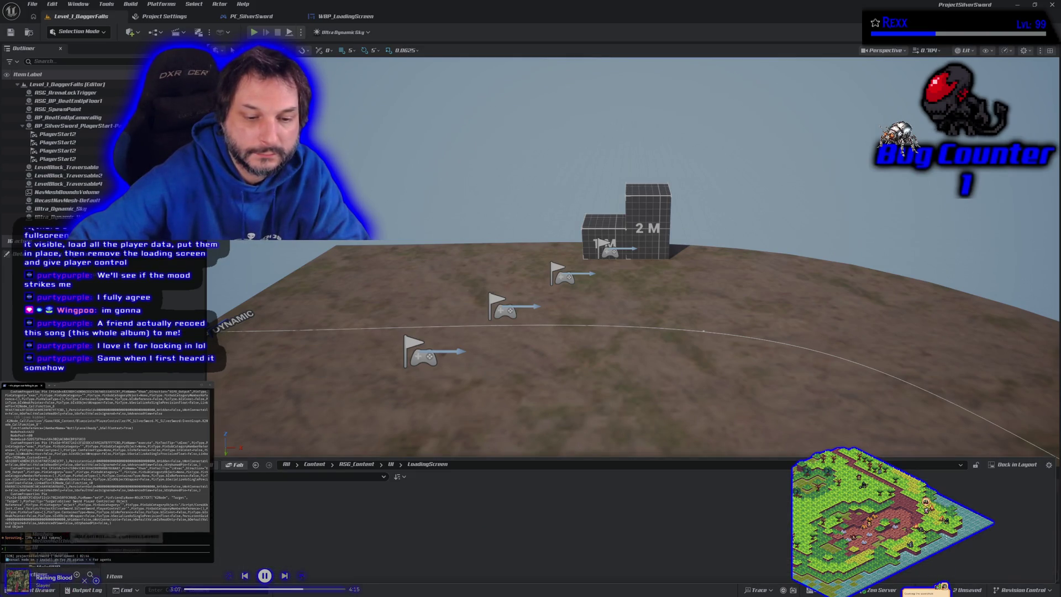
{"action": "left_click", "coordinate": [110, 539]}
{"action": "double_click", "coordinate": [213, 513]}
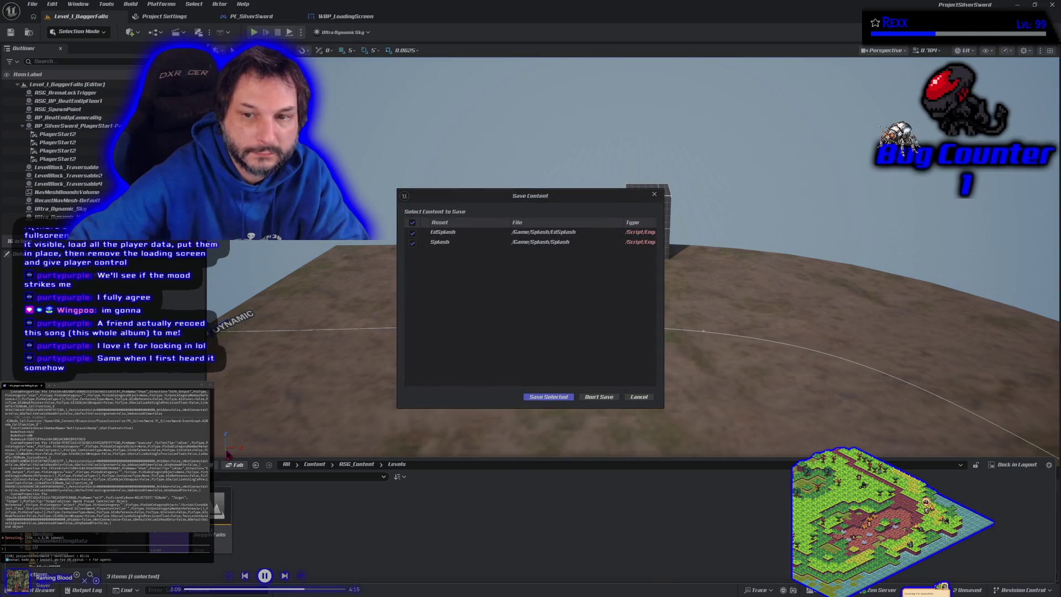
{"action": "left_click", "coordinate": [547, 397]}
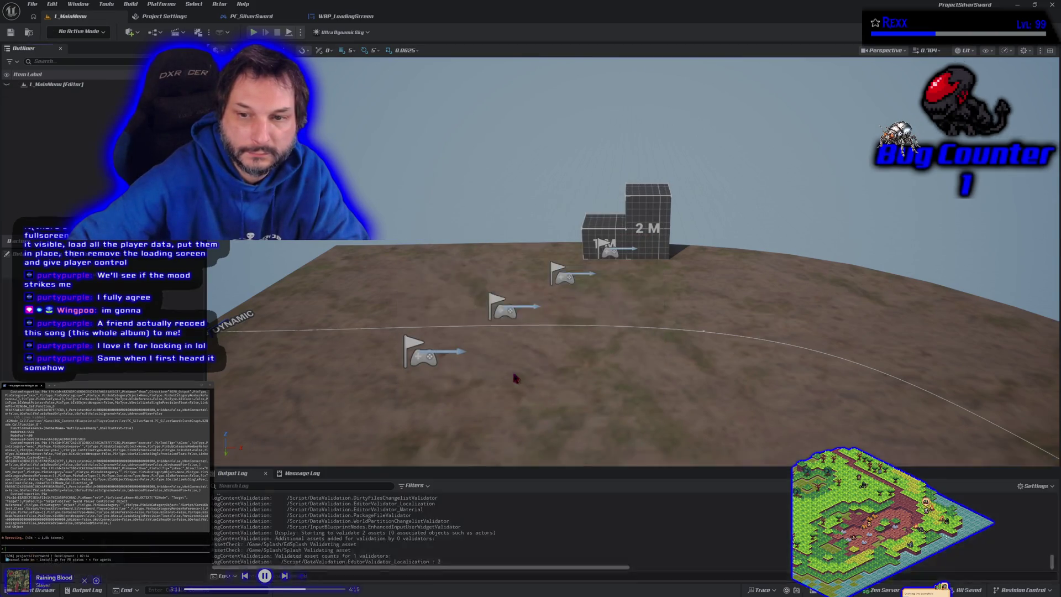
{"action": "key", "text": "alt+p"}
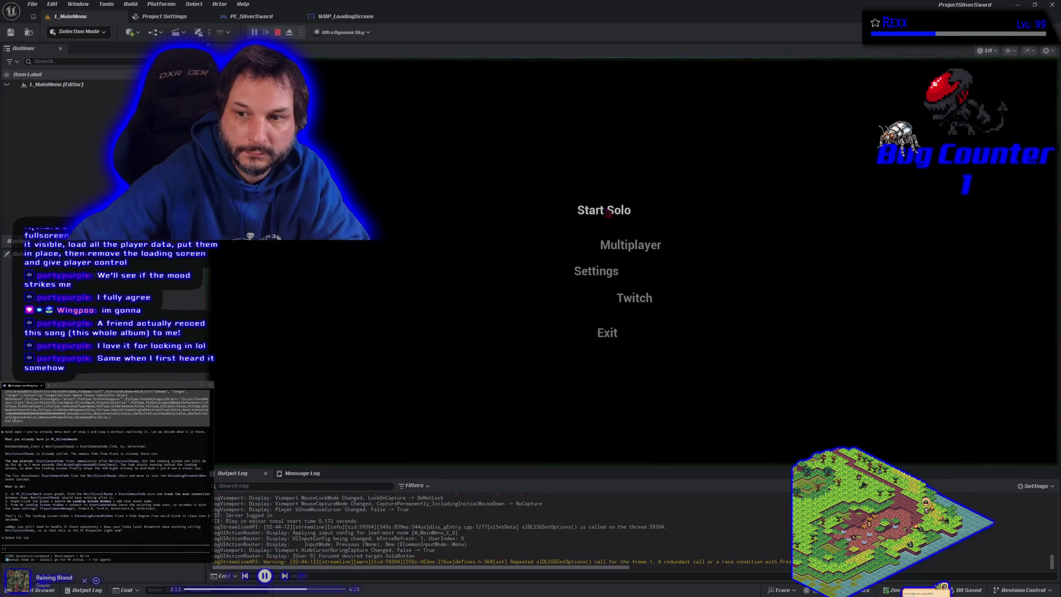
Start a solo game, confirm the chosen character, then stop the PIE session with Esc.
{"action": "left_click", "coordinate": [607, 214]}
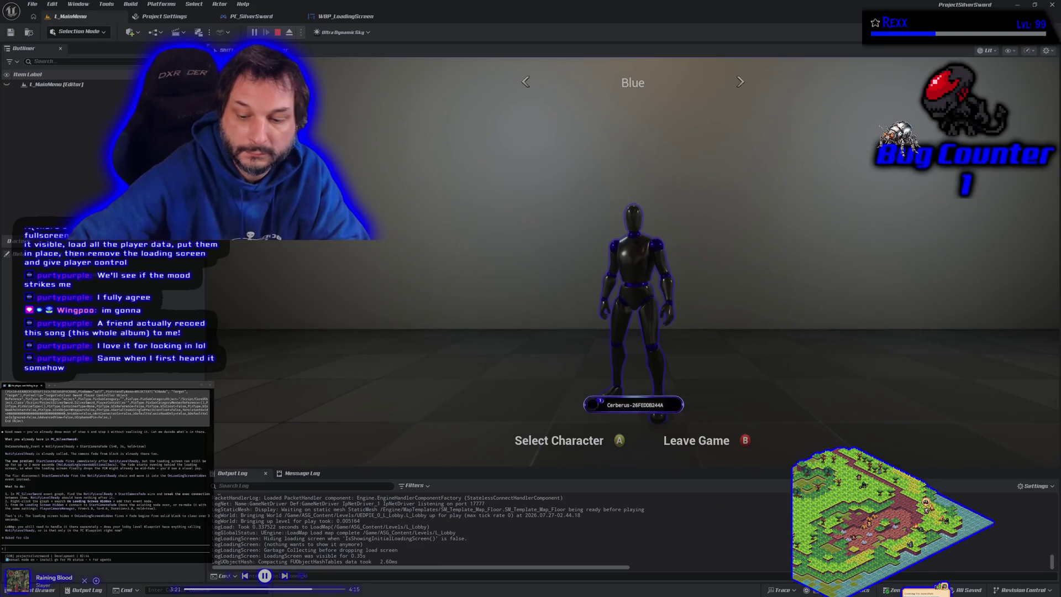
{"action": "key", "text": "Return"}
{"action": "key", "text": "Return"}
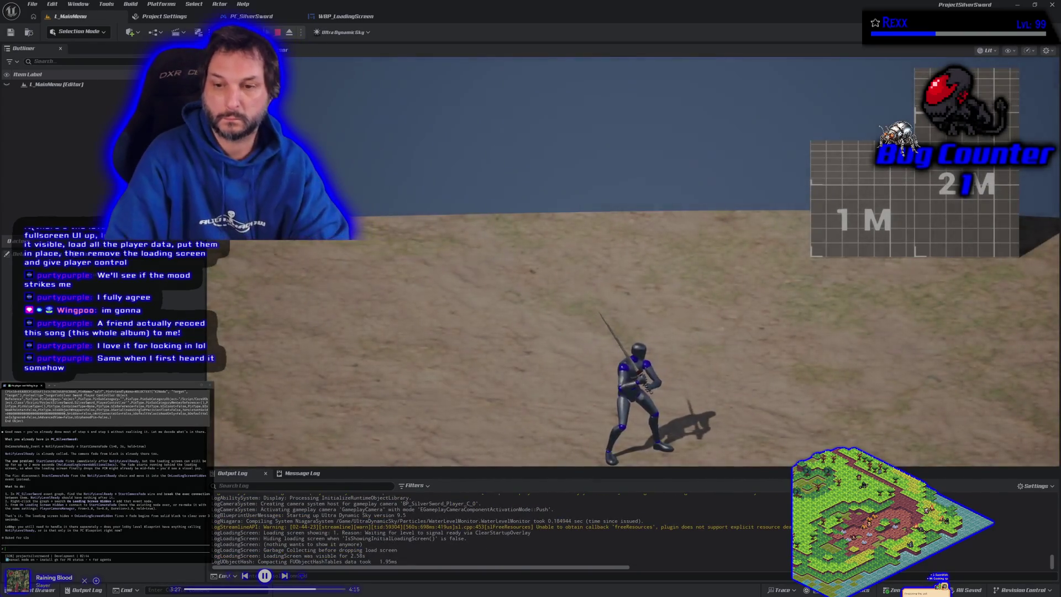
{"action": "key", "text": "Escape"}
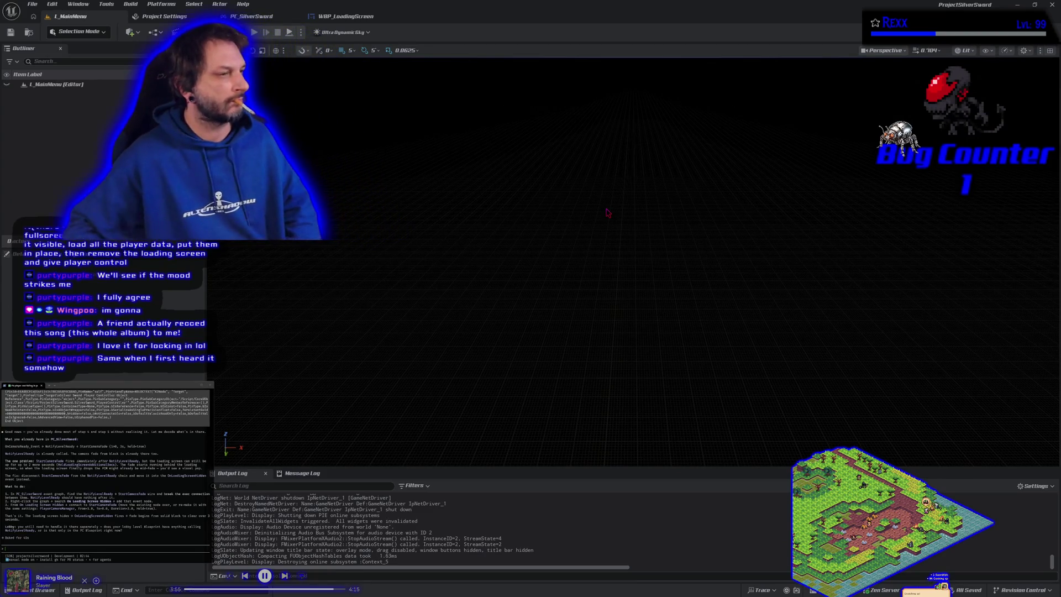
Bring PC_SilverSword's EventGraph back to the front.
{"action": "left_click", "coordinate": [293, 18]}
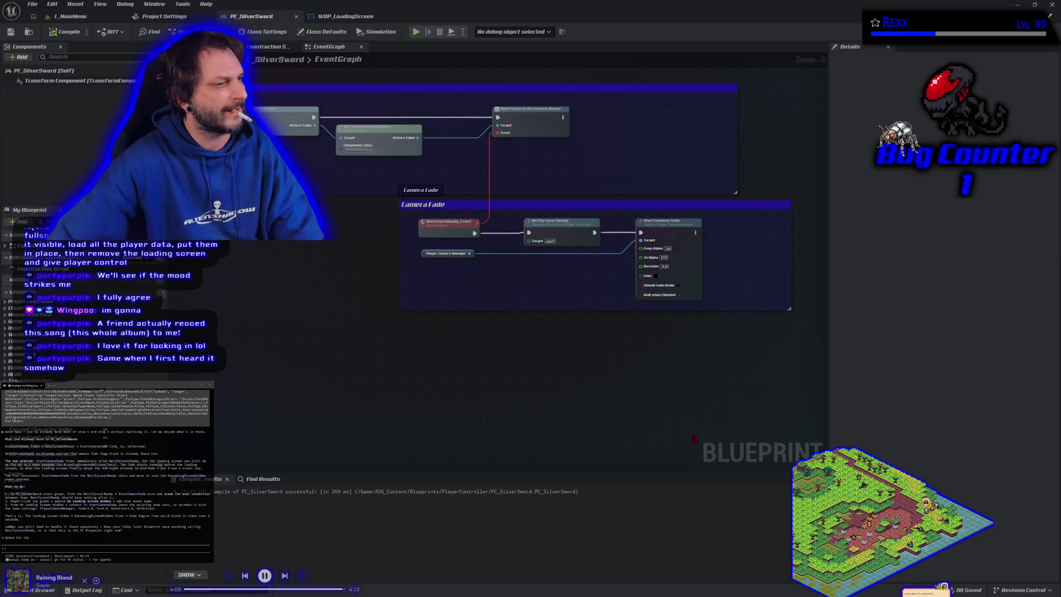
Cut the Notify Level Ready exec wire and move Start Camera Fade and Player Camera Manager below the comment.
{"action": "left_click", "coordinate": [639, 232], "text": "alt"}
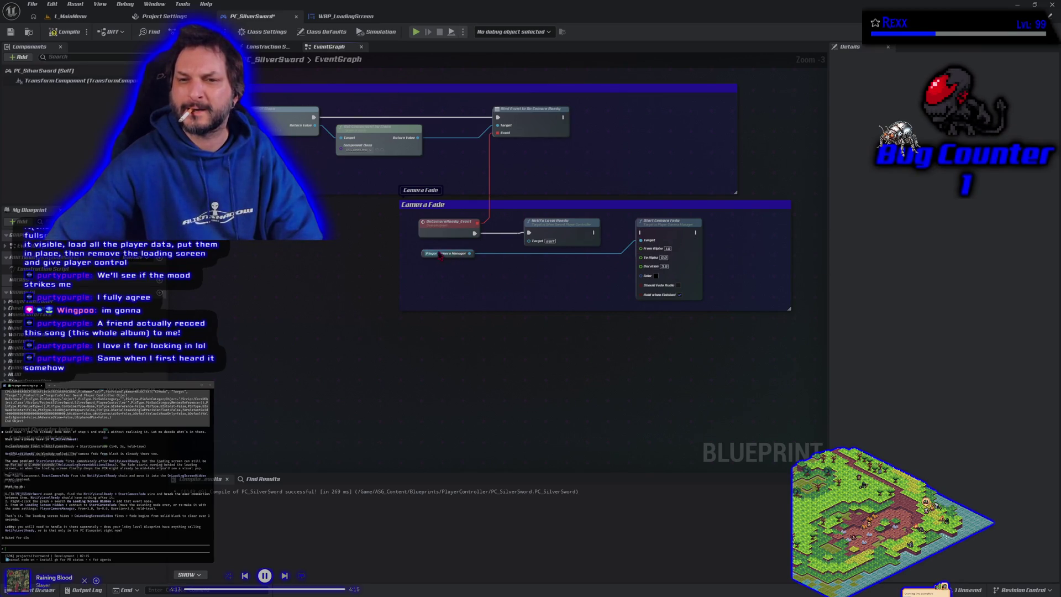
{"action": "mouse_move", "coordinate": [440, 256]}
{"action": "left_mouse_down"}
{"action": "mouse_move", "coordinate": [613, 257]}
{"action": "mouse_move", "coordinate": [598, 264]}
{"action": "mouse_move", "coordinate": [683, 274]}
{"action": "left_mouse_up"}
{"action": "mouse_move", "coordinate": [670, 221]}
{"action": "left_mouse_down"}
{"action": "mouse_move", "coordinate": [652, 334]}
{"action": "mouse_move", "coordinate": [621, 341]}
{"action": "left_mouse_up"}
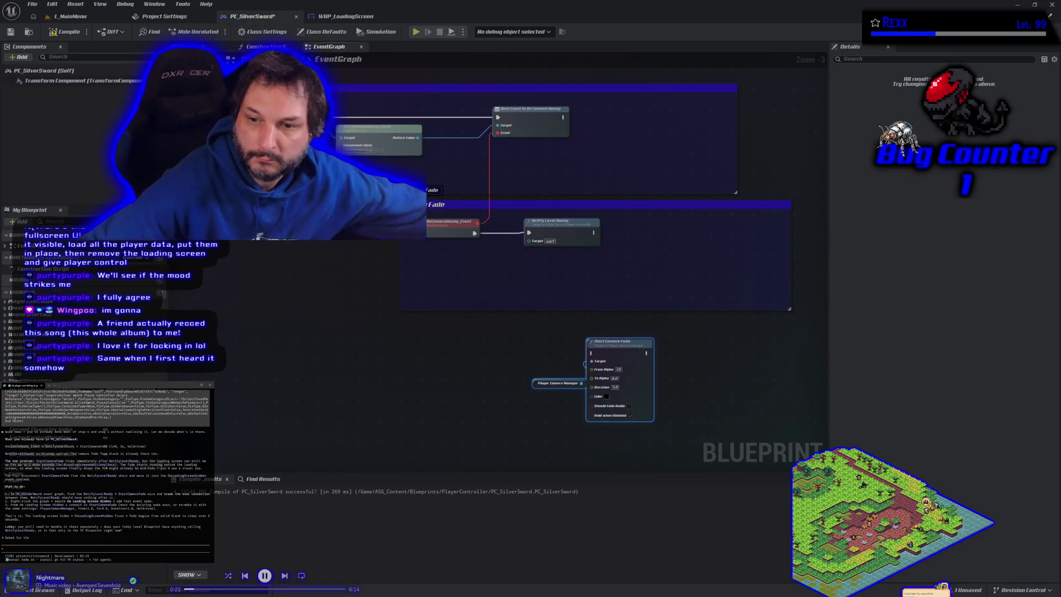
Add an Event OnLoadingScreenHidden node and wire it into Start Camera Fade.
{"action": "right_click", "coordinate": [419, 371]}
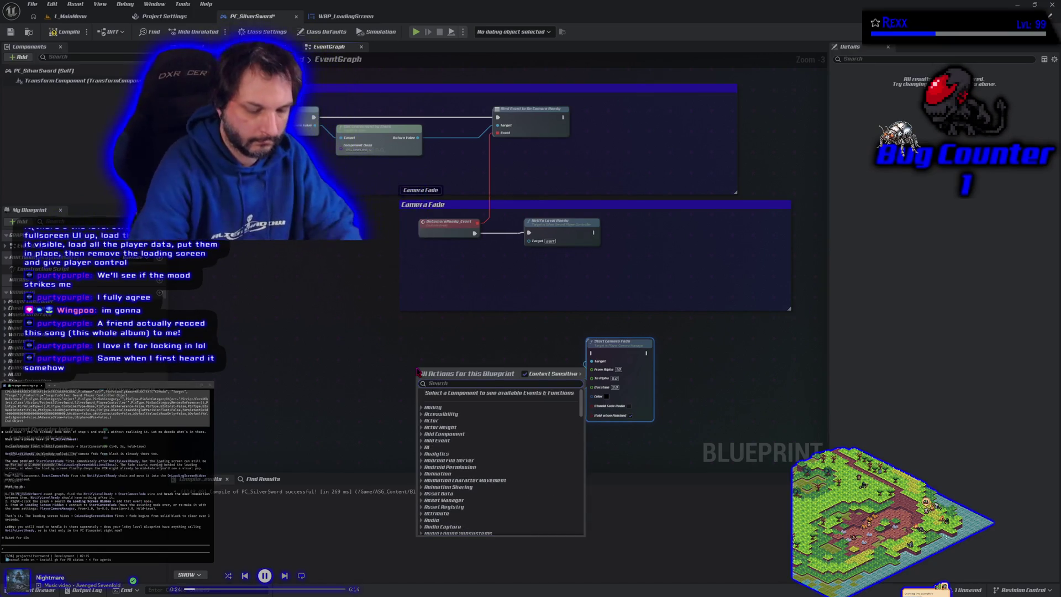
{"action": "type", "text": "on loading sc"}
{"action": "left_click", "coordinate": [478, 406]}
{"action": "scroll", "coordinate": [430, 372], "scroll_direction": "up", "scroll_amount": 3}
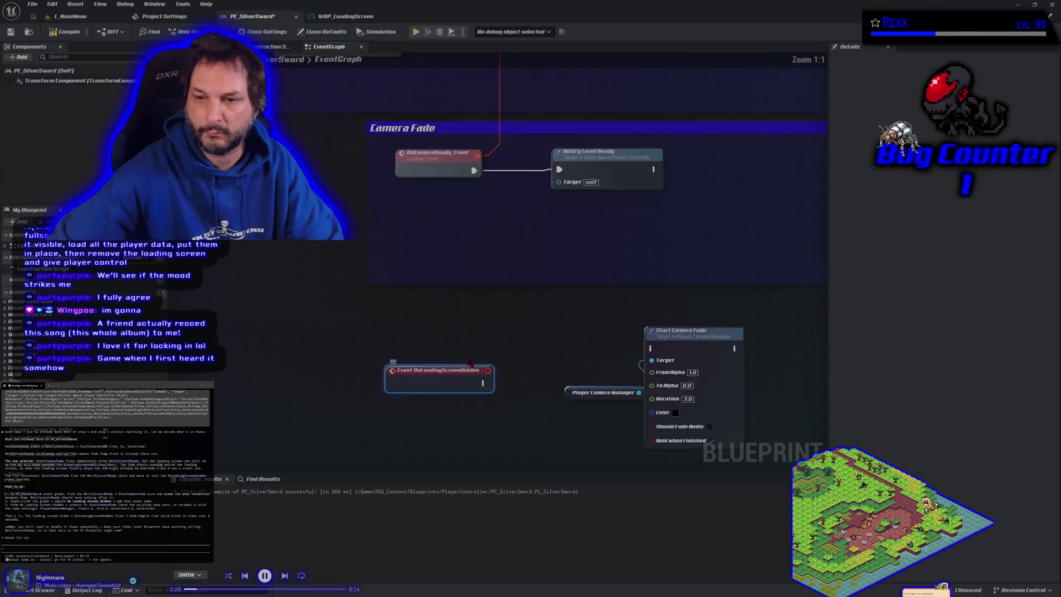
{"action": "mouse_move", "coordinate": [465, 377]}
{"action": "left_mouse_down"}
{"action": "mouse_move", "coordinate": [472, 325]}
{"action": "mouse_move", "coordinate": [472, 346]}
{"action": "left_mouse_up"}
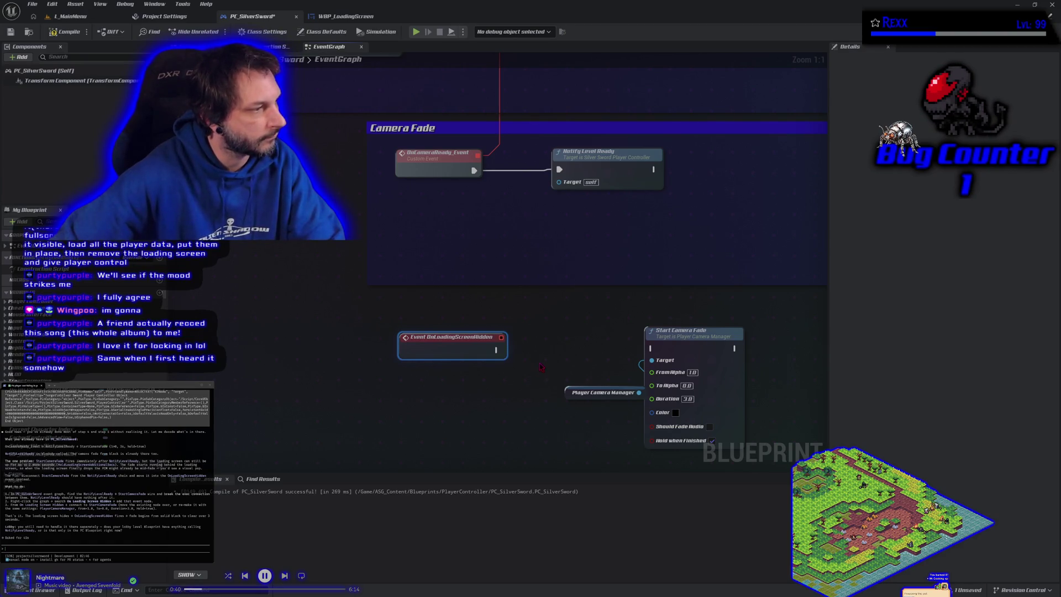
{"action": "mouse_move", "coordinate": [496, 350]}
{"action": "left_mouse_down"}
{"action": "mouse_move", "coordinate": [685, 345]}
{"action": "mouse_move", "coordinate": [652, 348]}
{"action": "left_mouse_up"}
Compile and save PC_SilverSword, then return to the L_MainMenu level.
{"action": "left_click", "coordinate": [65, 32]}
{"action": "left_click", "coordinate": [11, 32]}
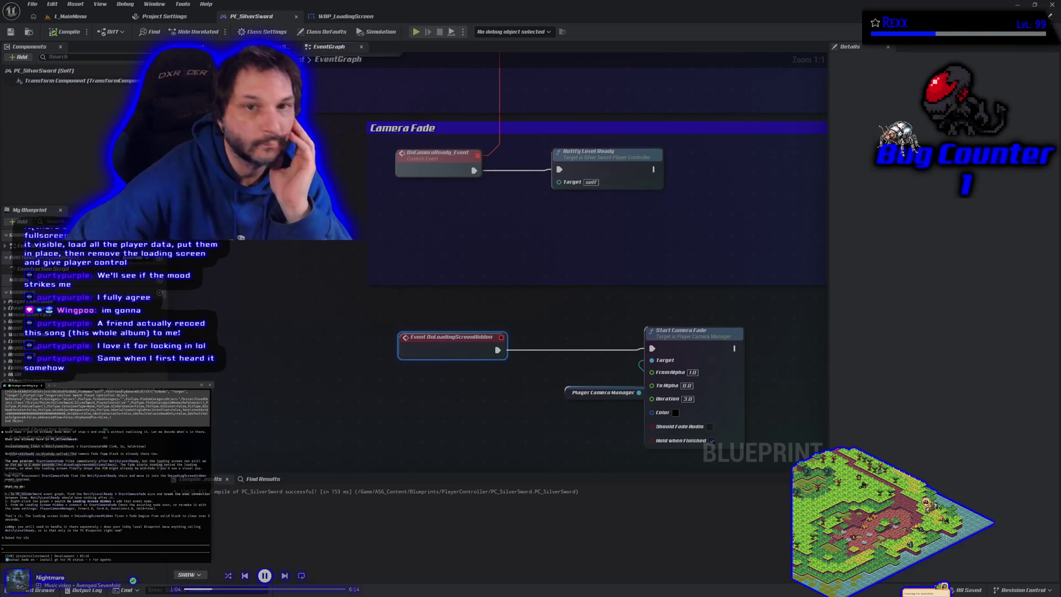
{"action": "left_click", "coordinate": [70, 16]}
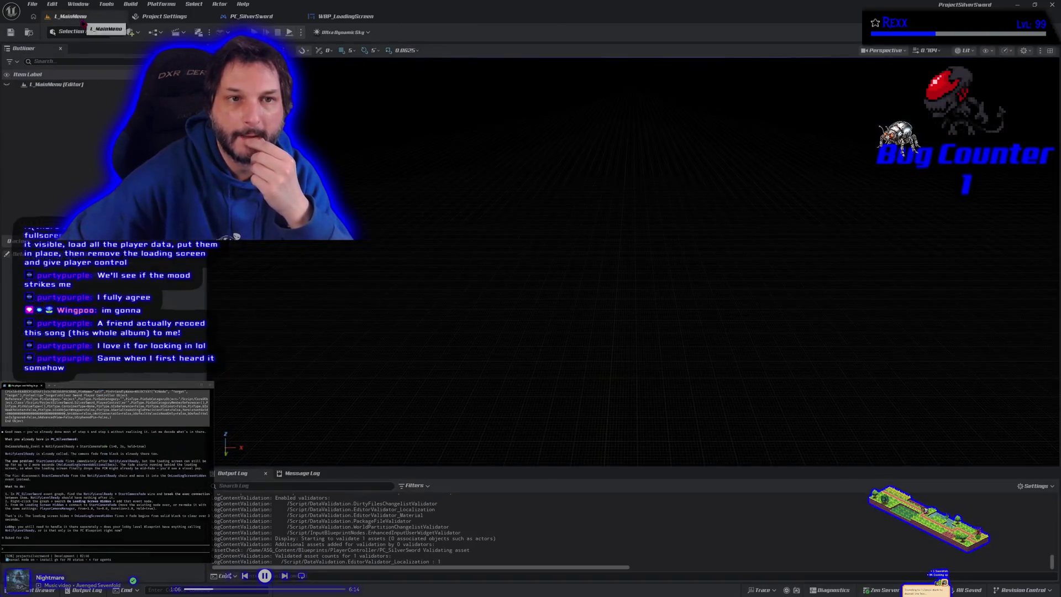
{"action": "key", "text": "alt+p"}
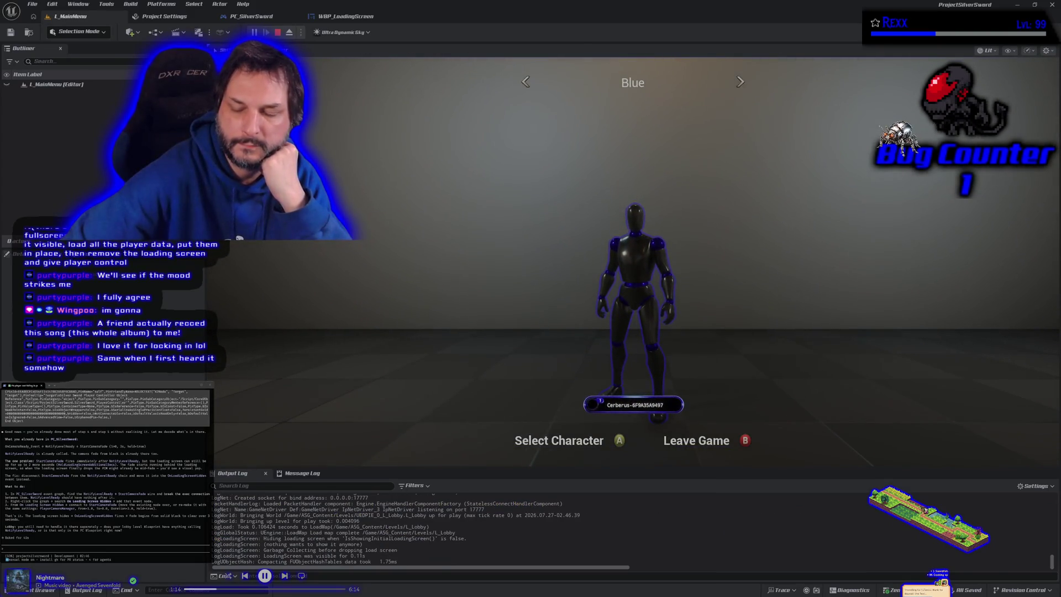
{"action": "key", "text": "Return"}
{"action": "key", "text": "Return"}
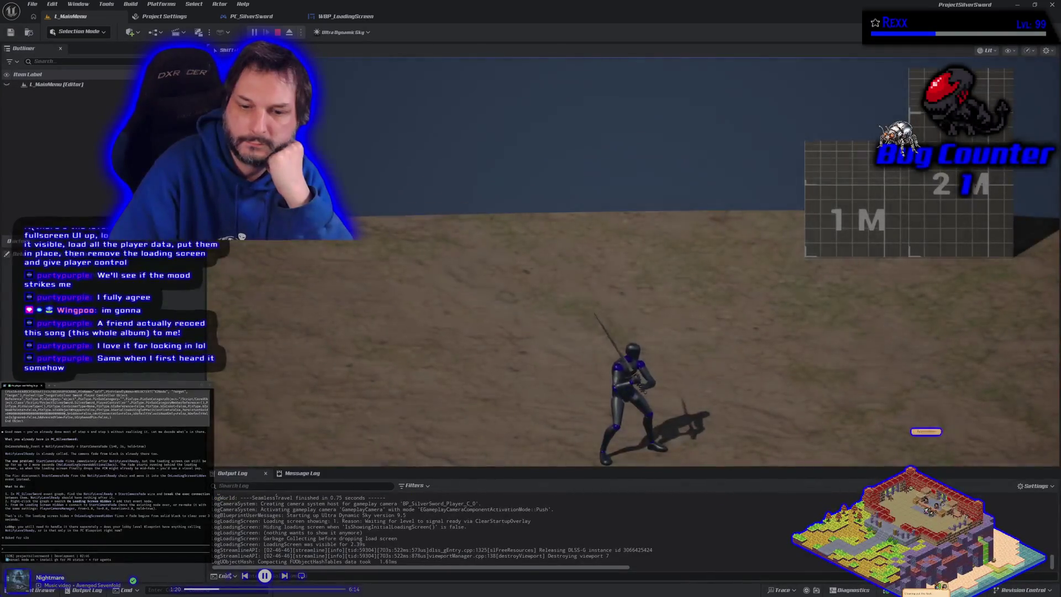
{"action": "key", "text": "Escape"}
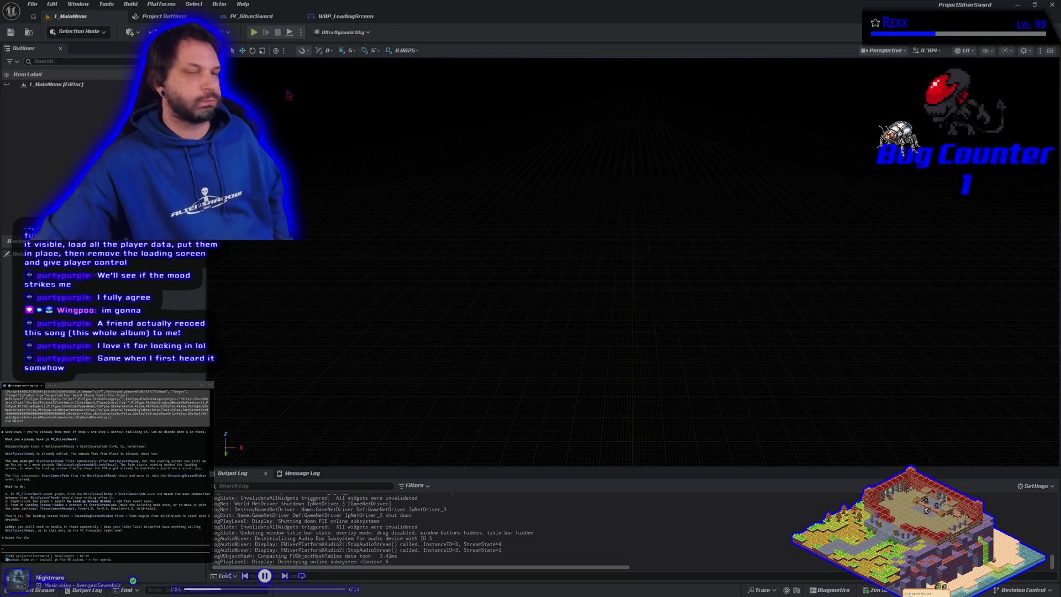
In the PC_SilverSword event graph, set the Start Camera Fade duration to 6.0.
{"action": "left_click", "coordinate": [272, 17]}
{"action": "left_click_drag", "start_coordinate": [502, 434], "coordinate": [398, 341]}
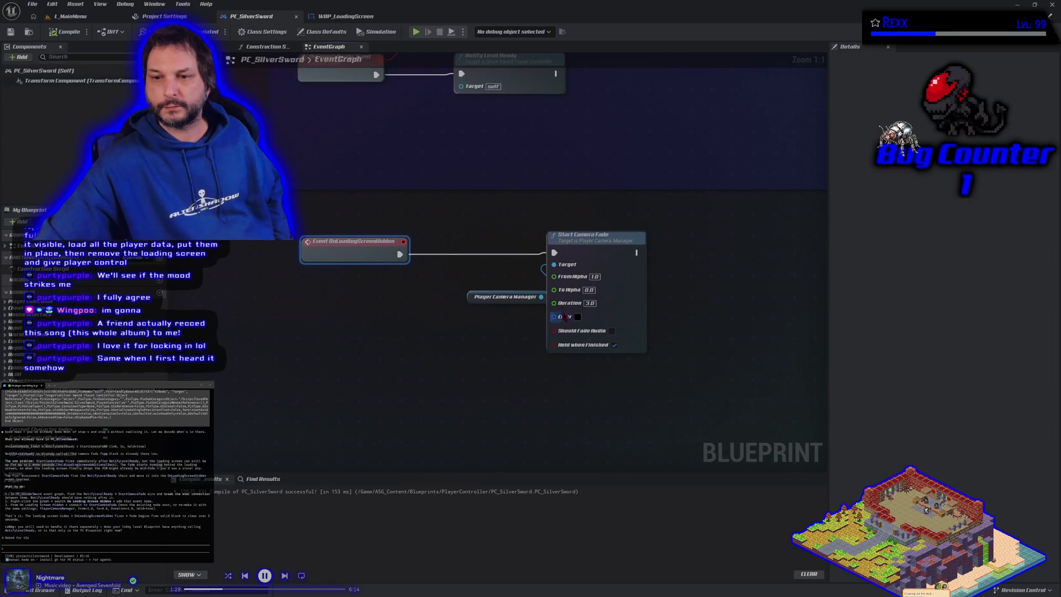
{"action": "type", "text": "6"}
{"action": "key", "text": "Return"}
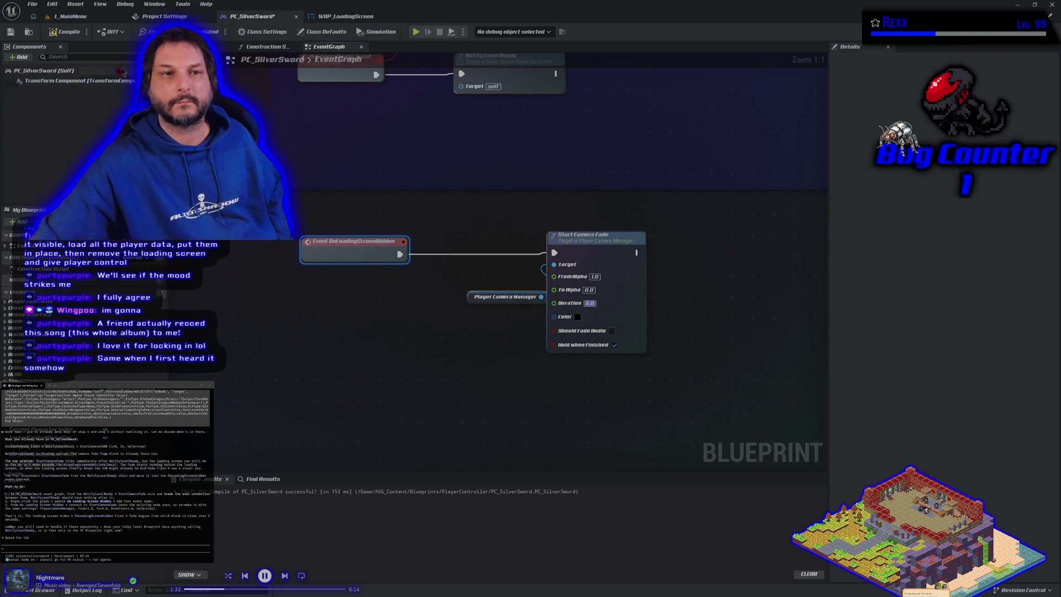
Save PC_SilverSword, return to L_MainMenu, and start another Play-In-Editor test.
{"action": "left_click", "coordinate": [11, 31]}
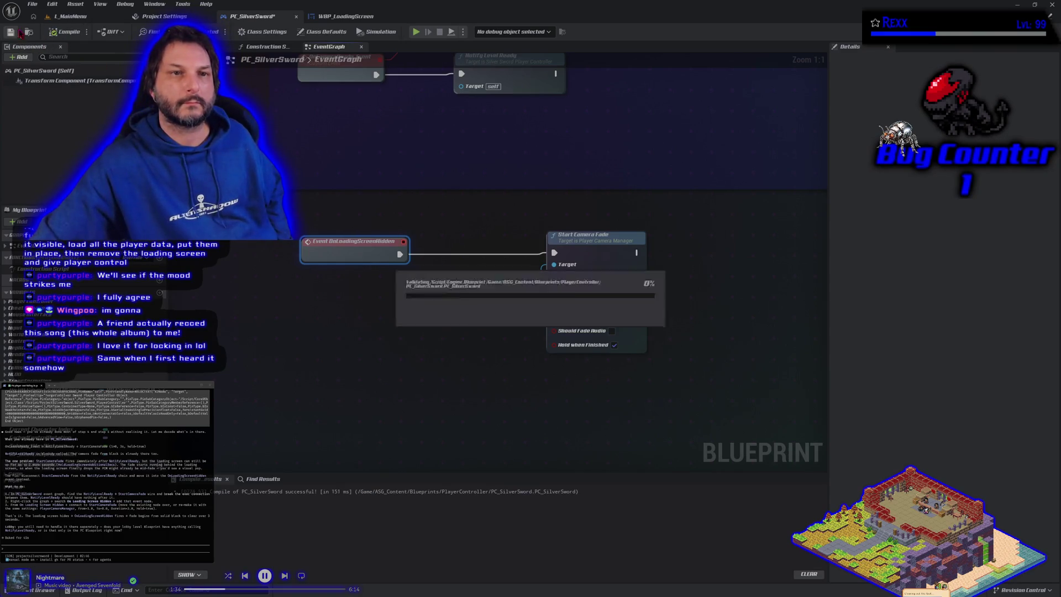
{"action": "left_click", "coordinate": [71, 16]}
{"action": "left_click", "coordinate": [258, 36]}
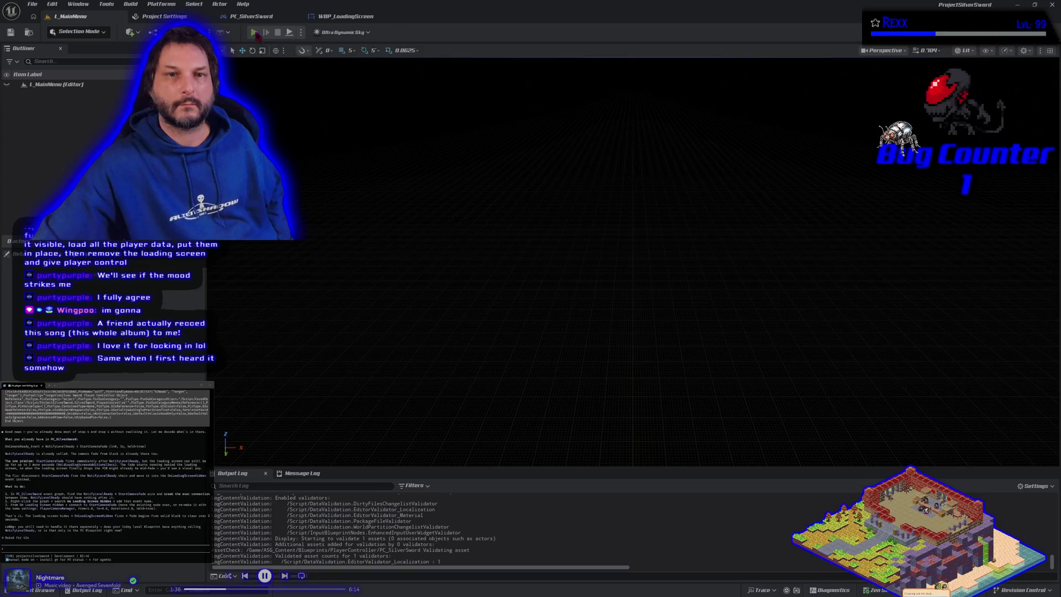
{"action": "left_click", "coordinate": [592, 215]}
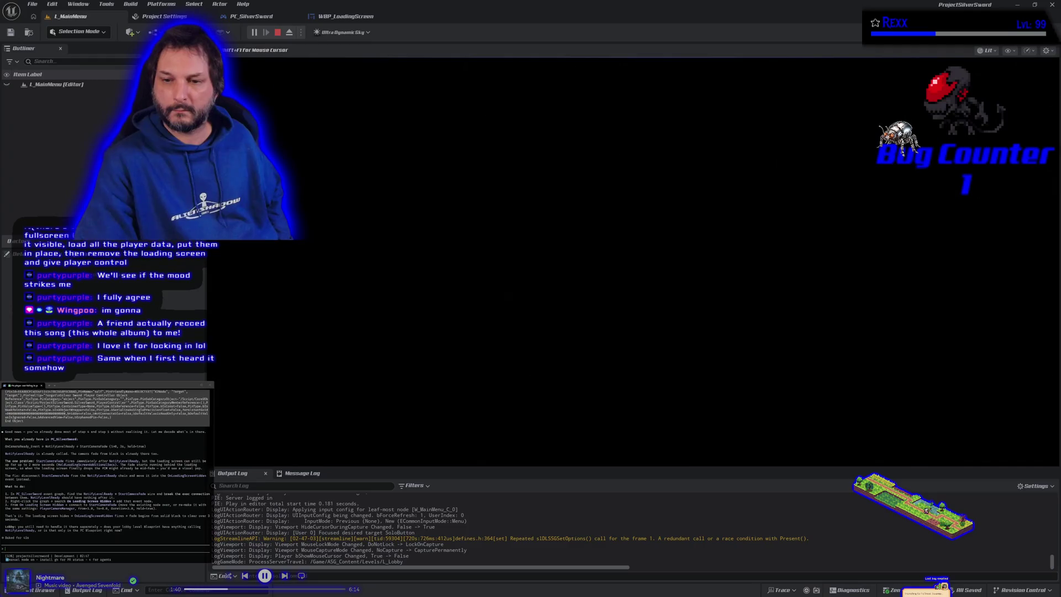
{"action": "key", "text": "Return"}
{"action": "key", "text": "Return"}
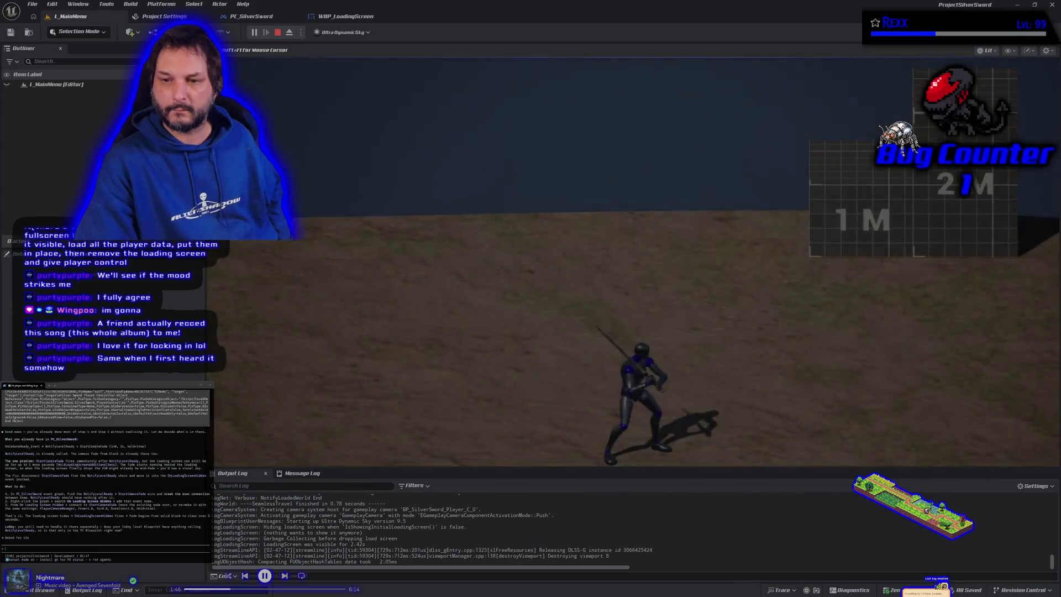
{"action": "key", "text": "Escape"}
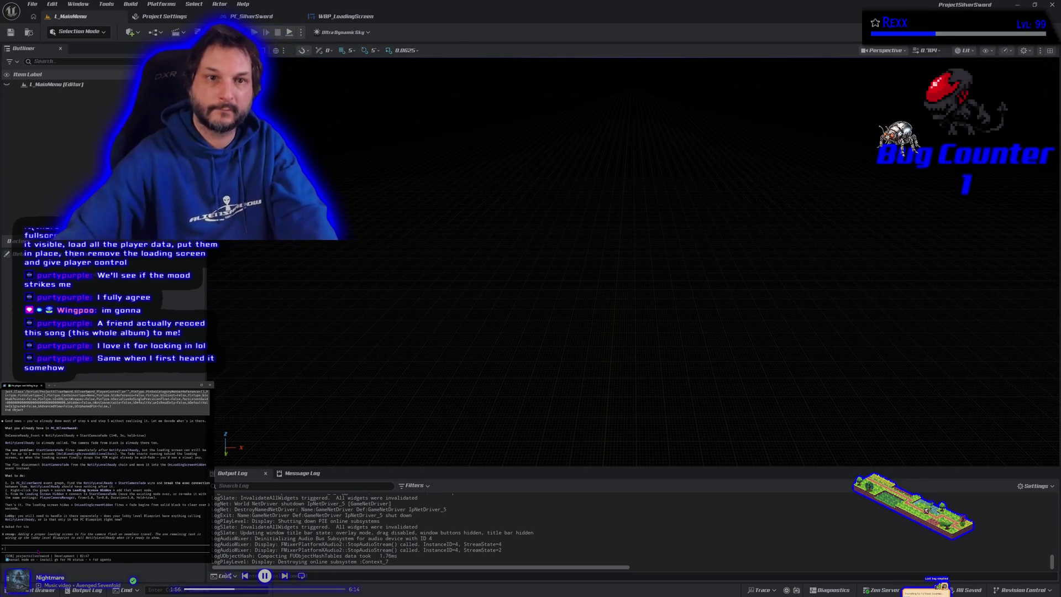
Open the L_Lobby level from the Content Drawer.
{"action": "left_click", "coordinate": [42, 590]}
{"action": "double_click", "coordinate": [121, 547]}
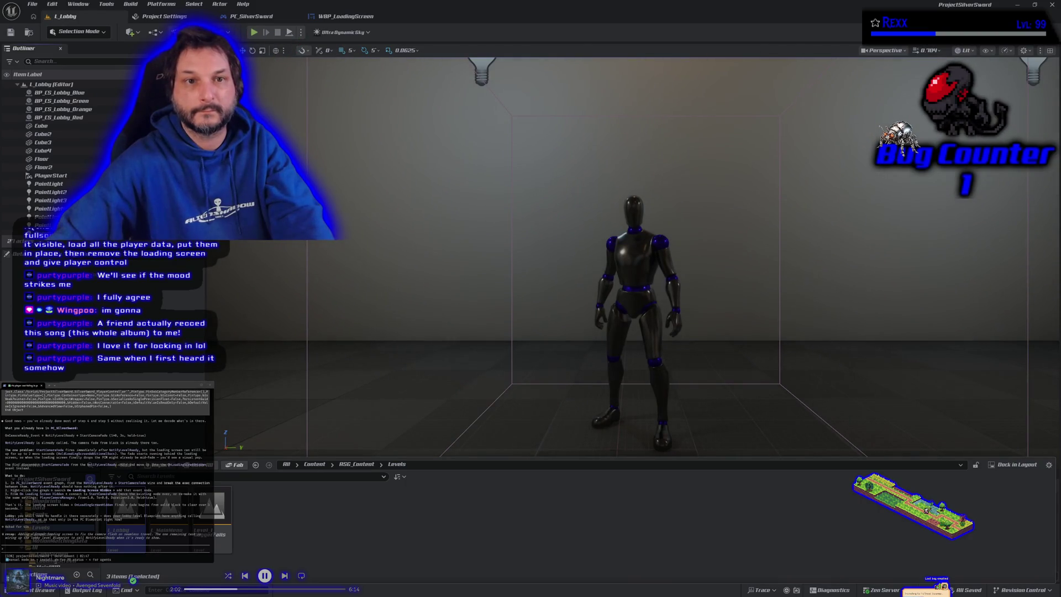
{"action": "key", "text": "ctrl+space"}
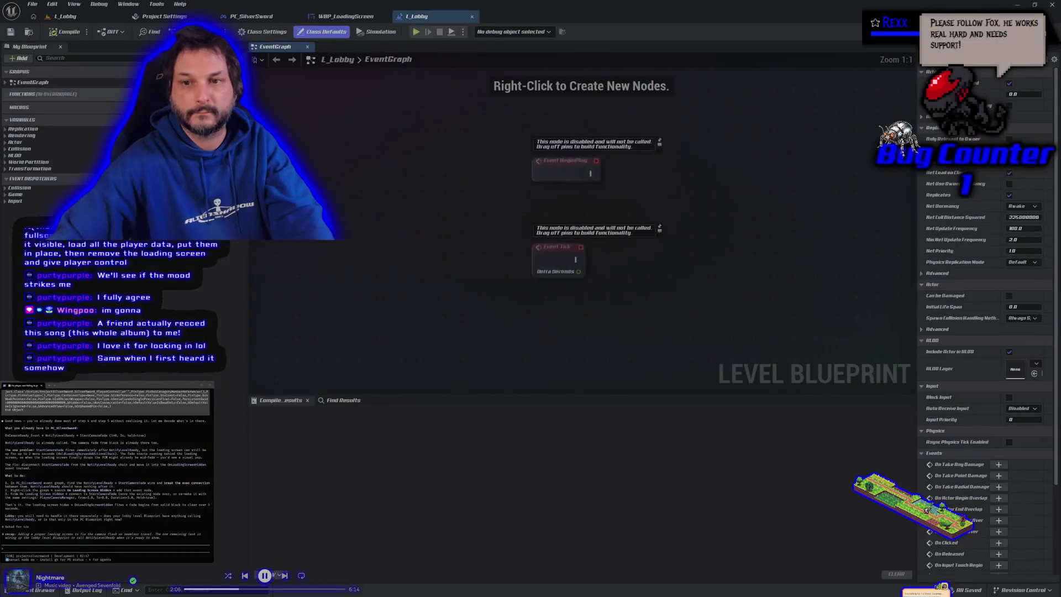
Inspect the BeginPlay and Tick nodes in L_Lobby's Level Blueprint, then close it.
{"action": "left_click_drag", "start_coordinate": [445, 154], "coordinate": [621, 295]}
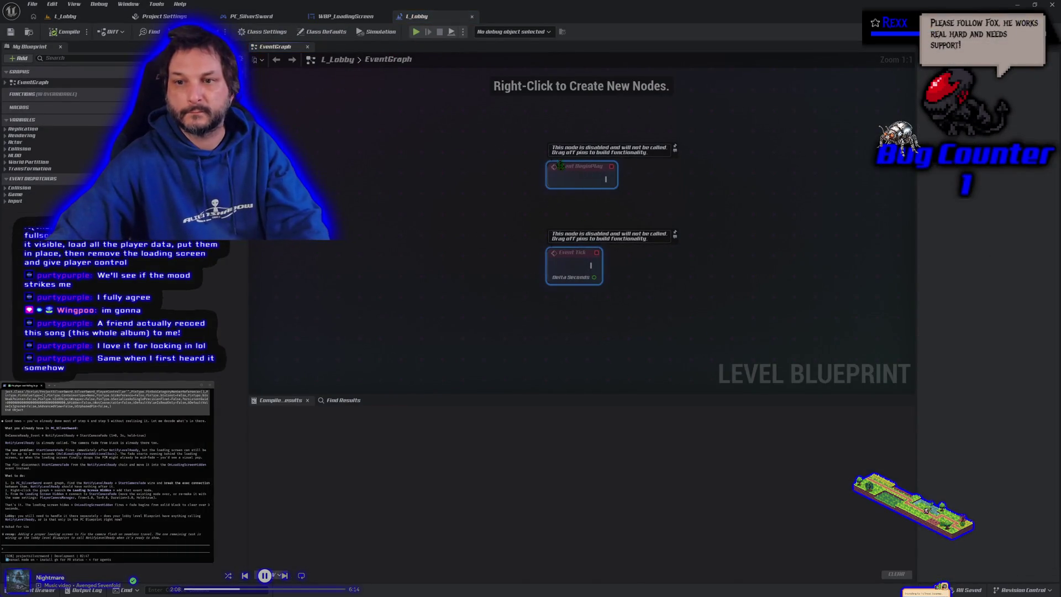
{"action": "left_click", "coordinate": [530, 210]}
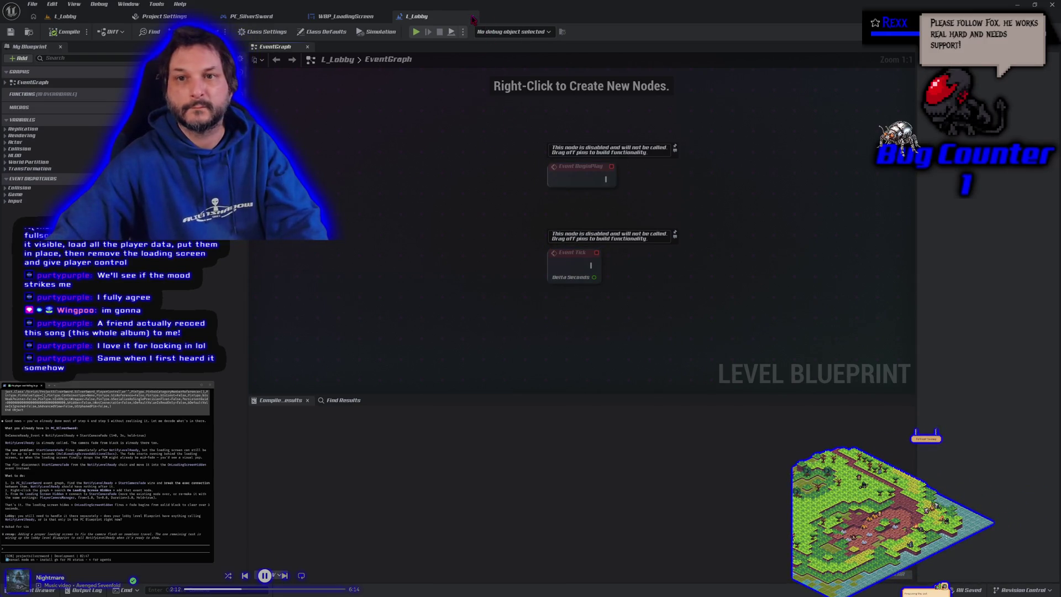
{"action": "left_click", "coordinate": [472, 17]}
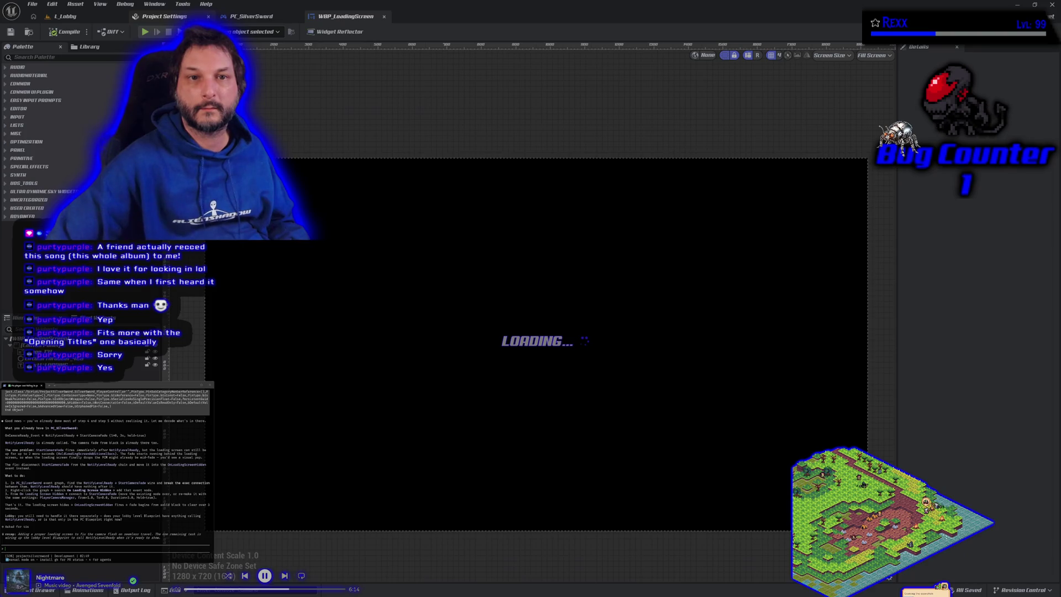
Close Project Settings, glance at PC_SilverSword's EventGraph, then return to the WBP_LoadingScreen designer.
{"action": "left_click", "coordinate": [208, 16]}
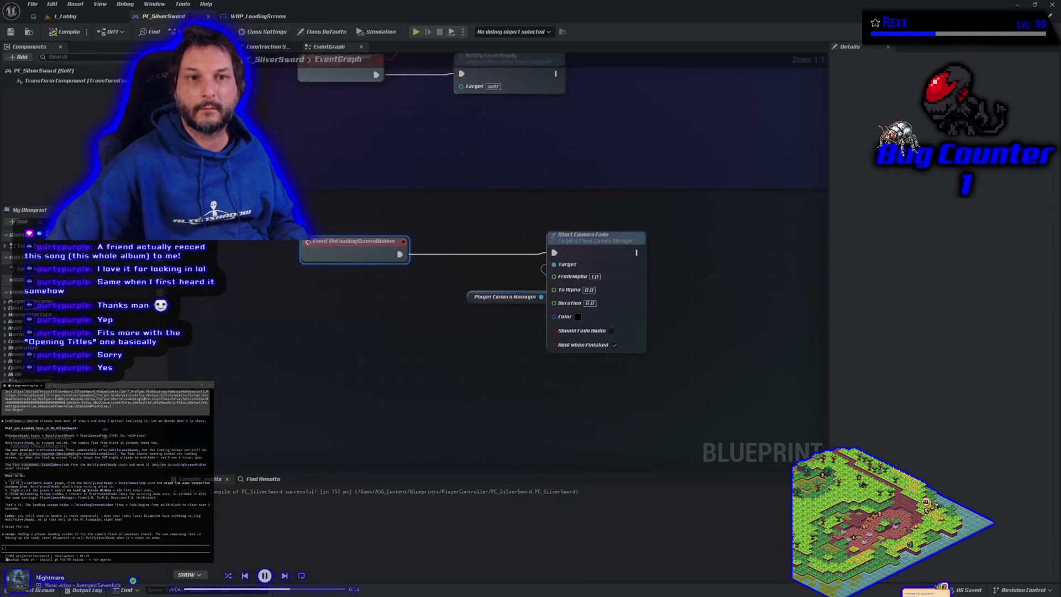
{"action": "left_click", "coordinate": [193, 16]}
{"action": "left_click", "coordinate": [271, 16]}
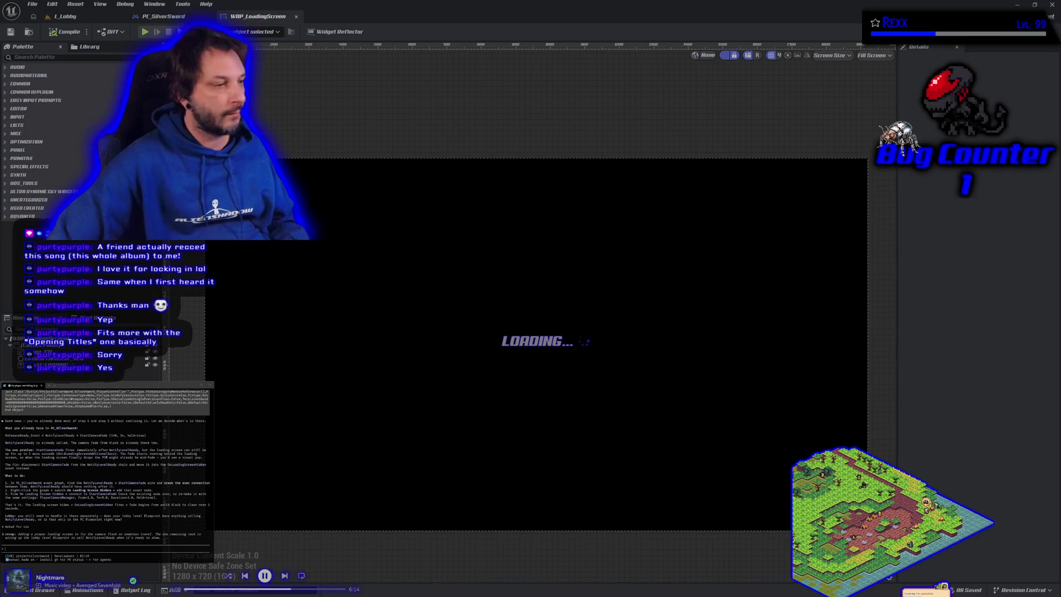
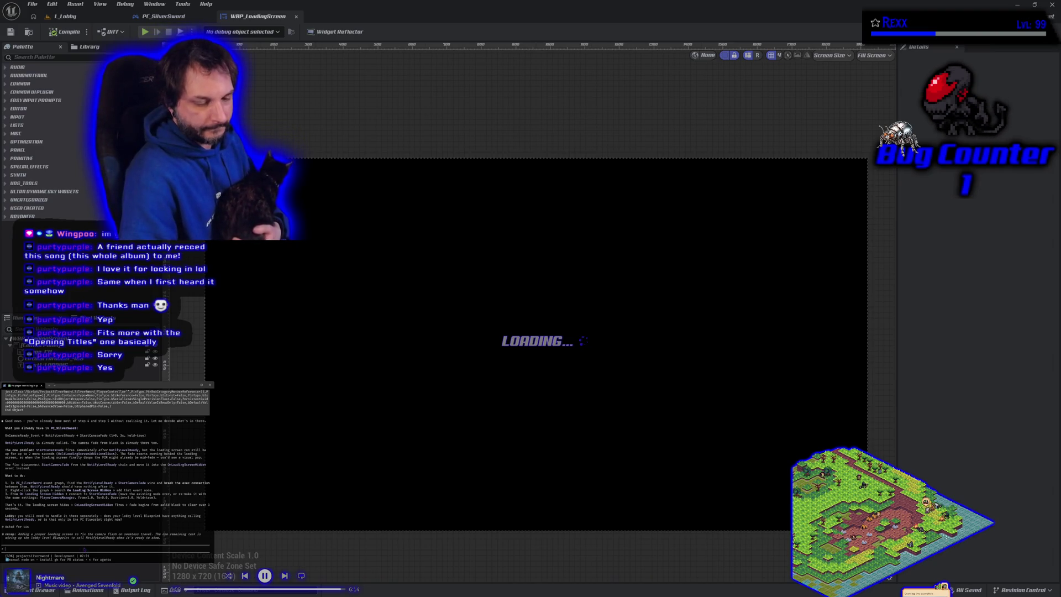
Draft a Claude Code reply: testing shows it appears in the lobby in editor, but late.
{"action": "type", "text": "nothi"}
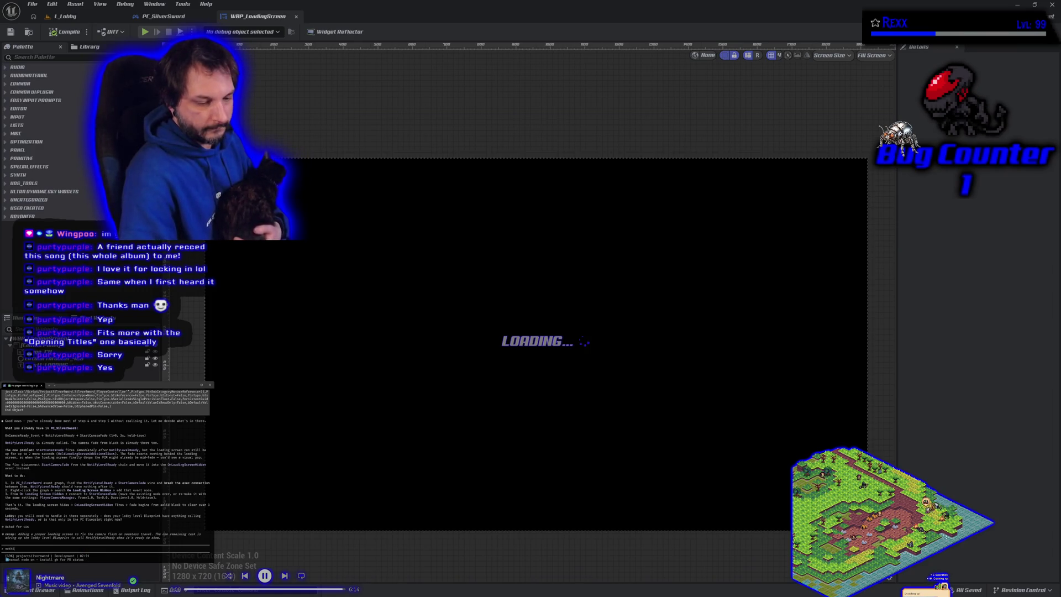
{"action": "type", "text": "ngh"}
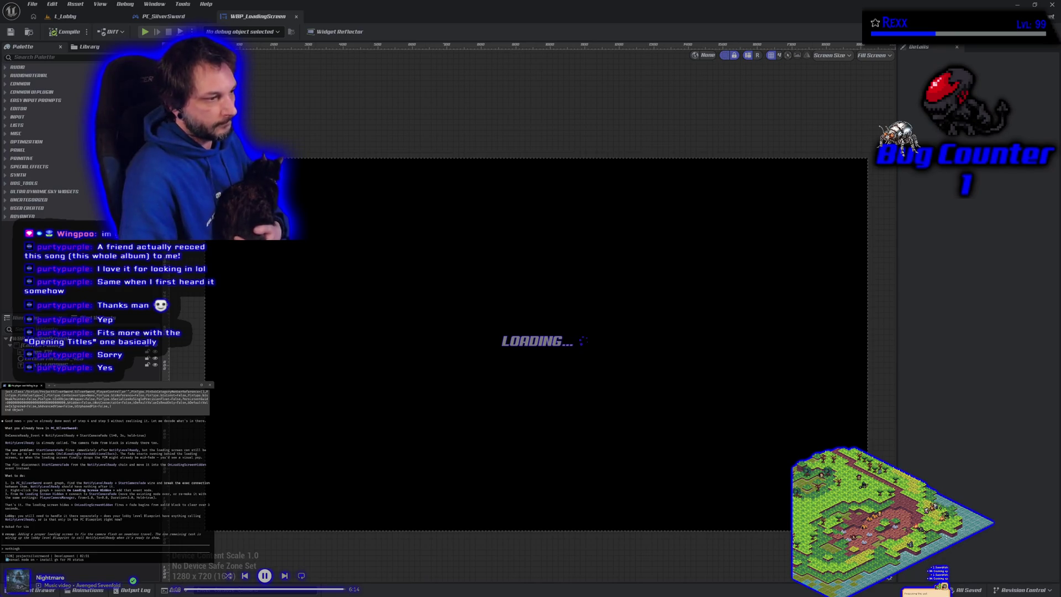
{"action": "type", "text": "in lo"}
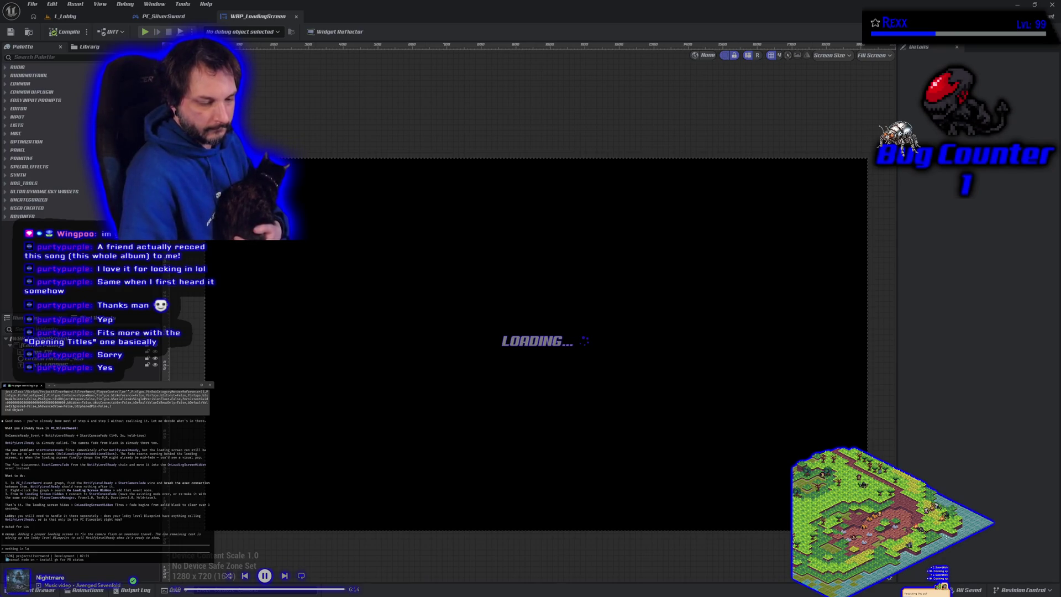
{"action": "type", "text": "bby. t"}
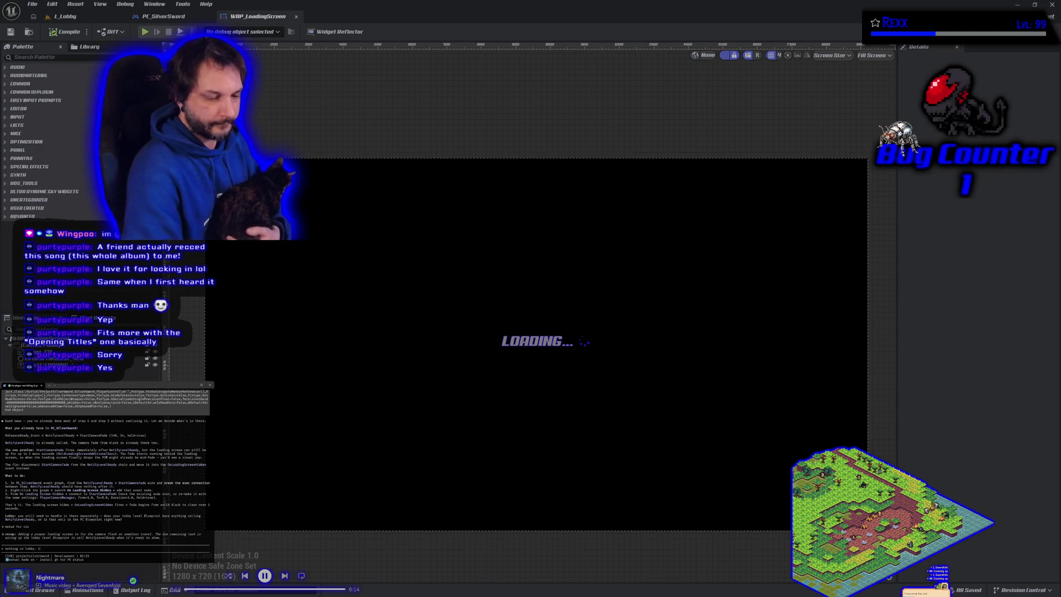
{"action": "type", "text": "ested"}
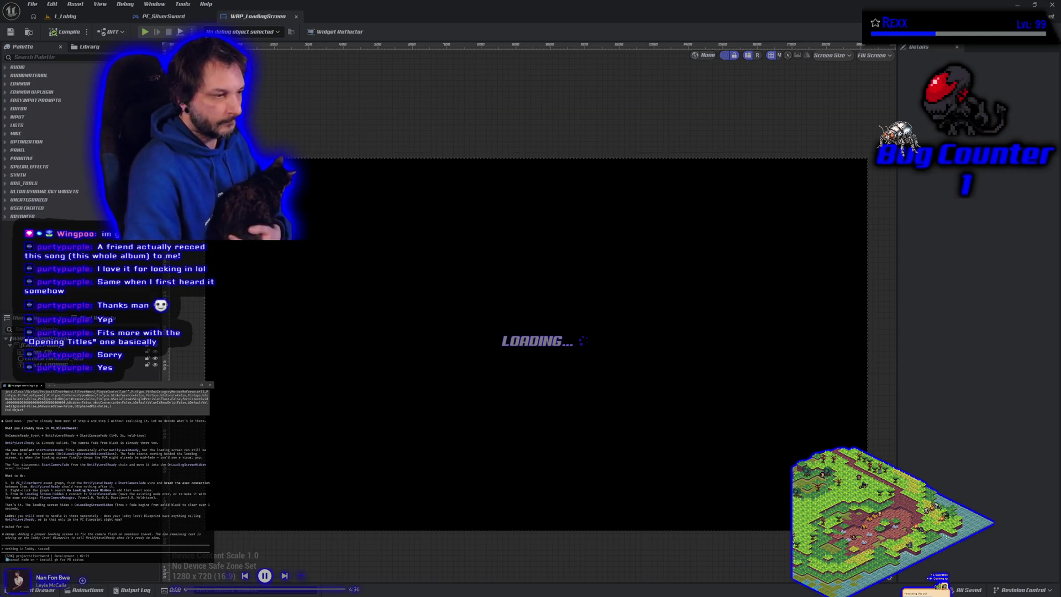
{"action": "type", "text": " an"}
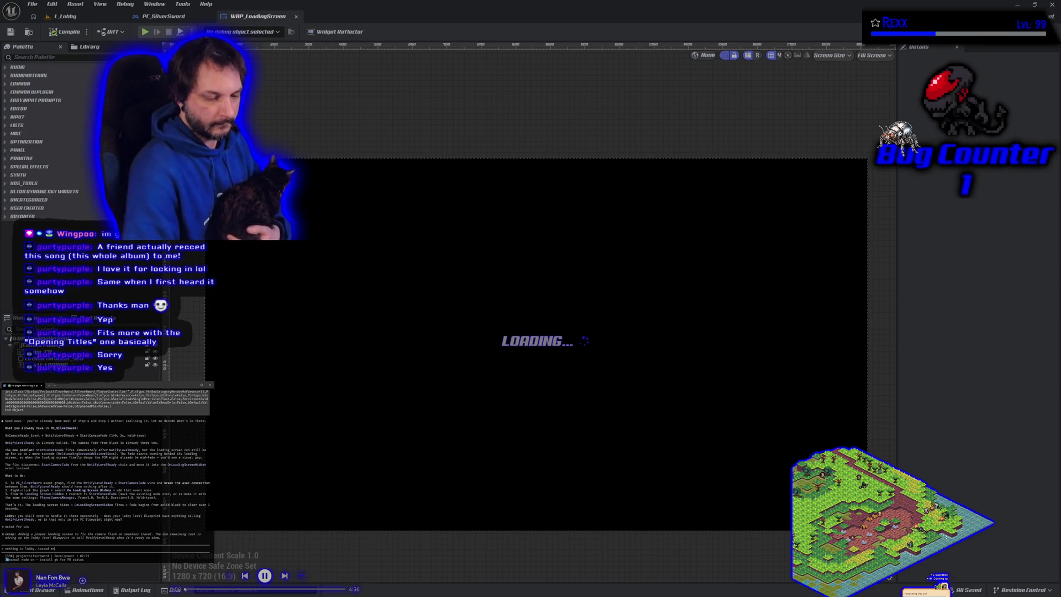
{"action": "type", "text": "d it appea"}
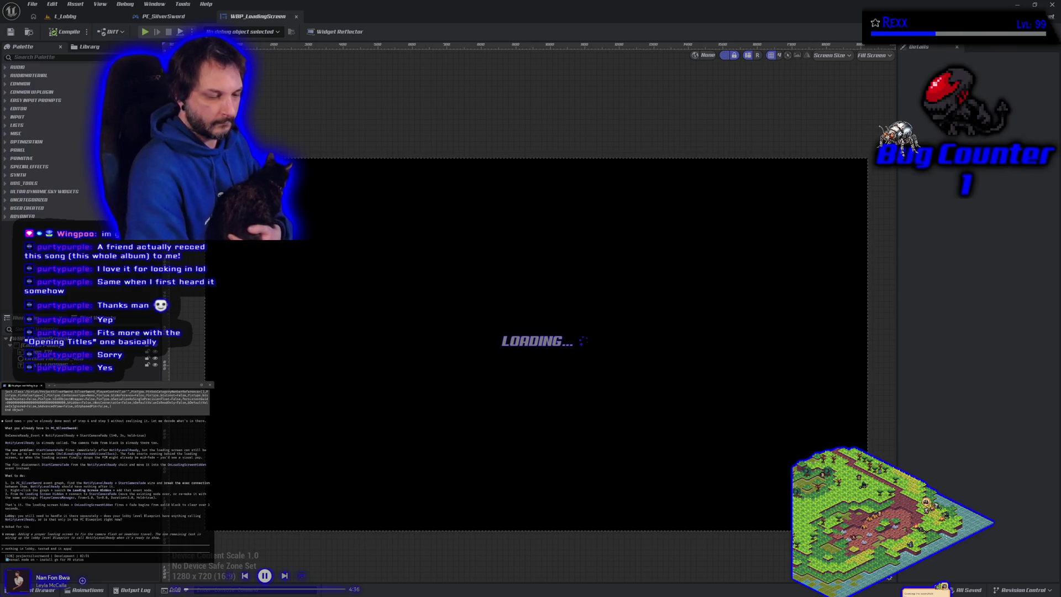
{"action": "type", "text": "rs in"}
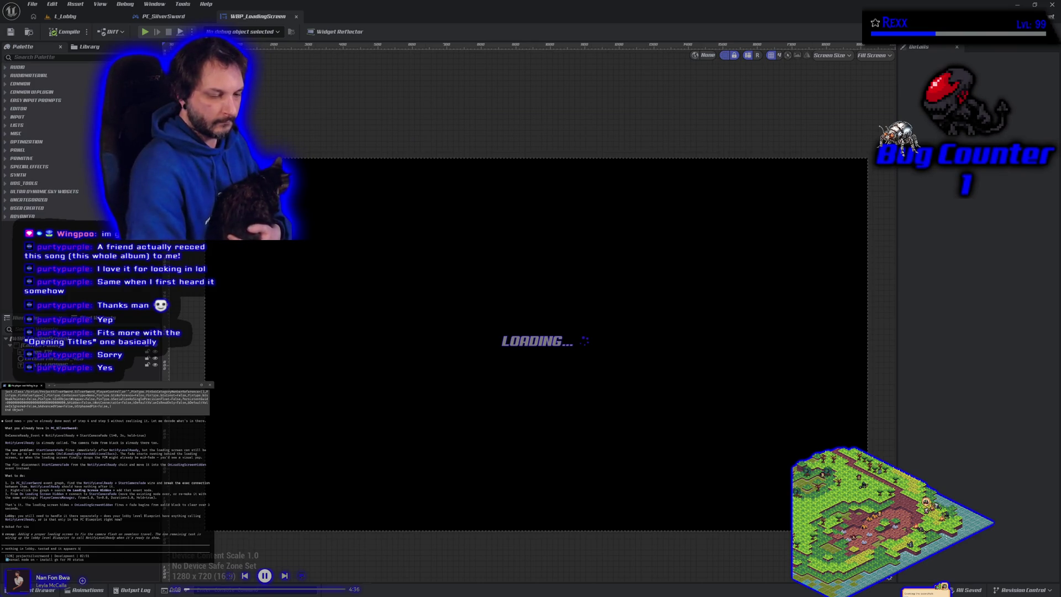
{"action": "type", "text": "y in editor but"}
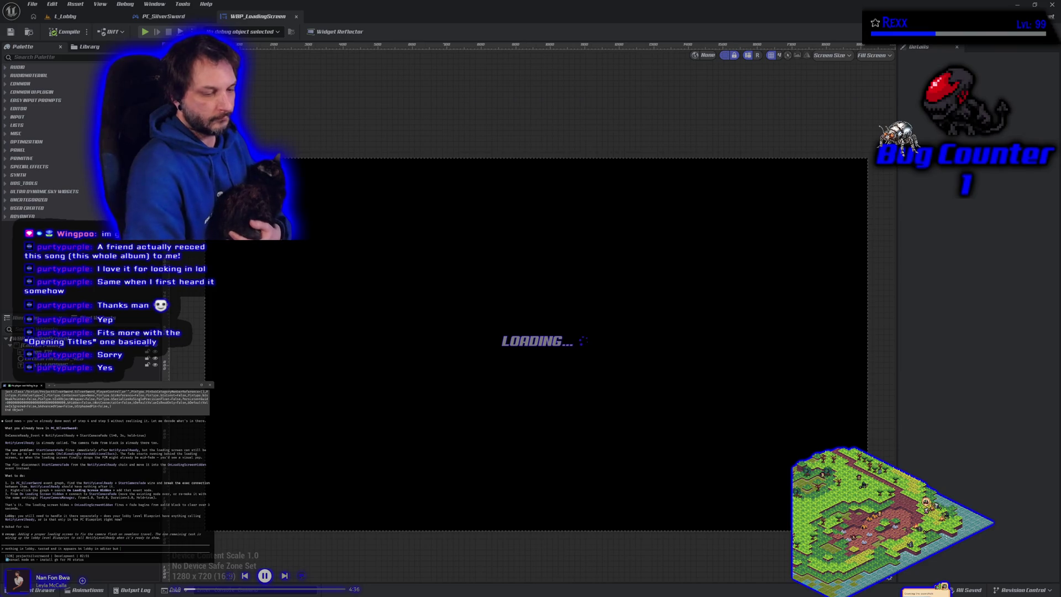
{"action": "type", "text": "ng"}
{"action": "type", "text": "ows up"}
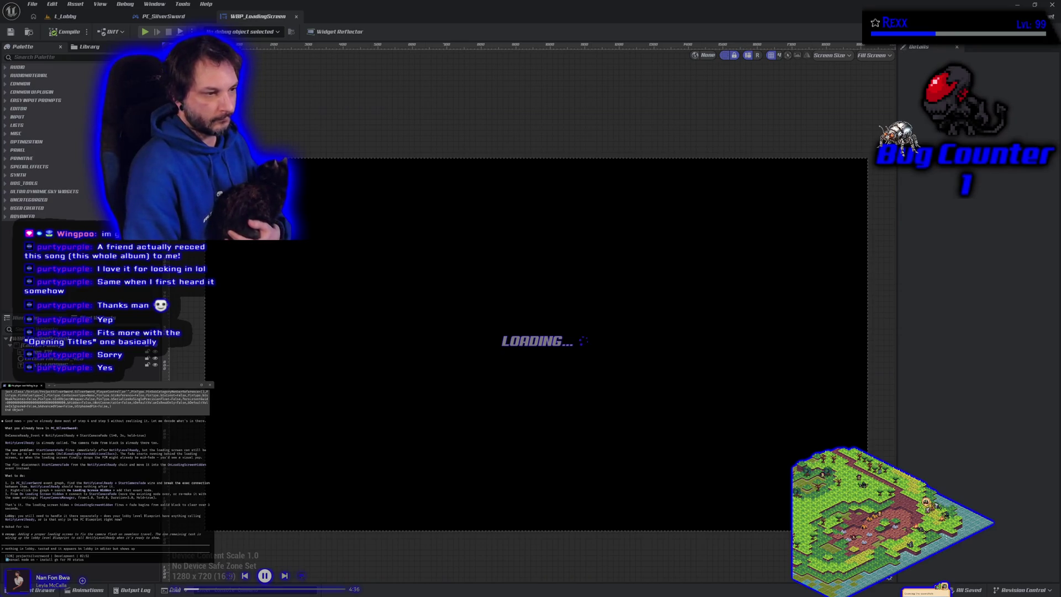
{"action": "type", "text": " late"}
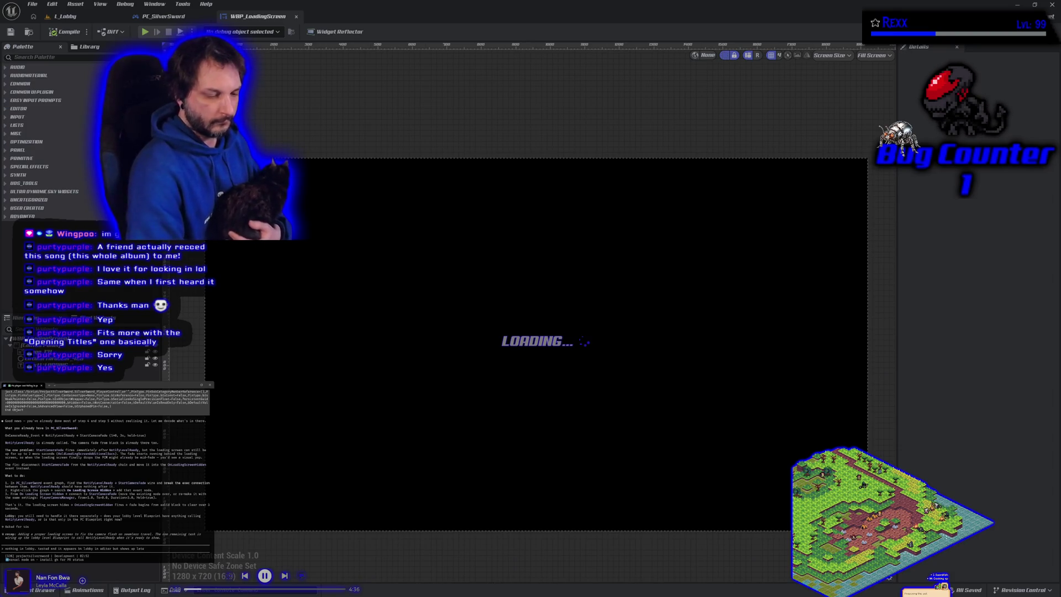
{"action": "type", "text": " and"}
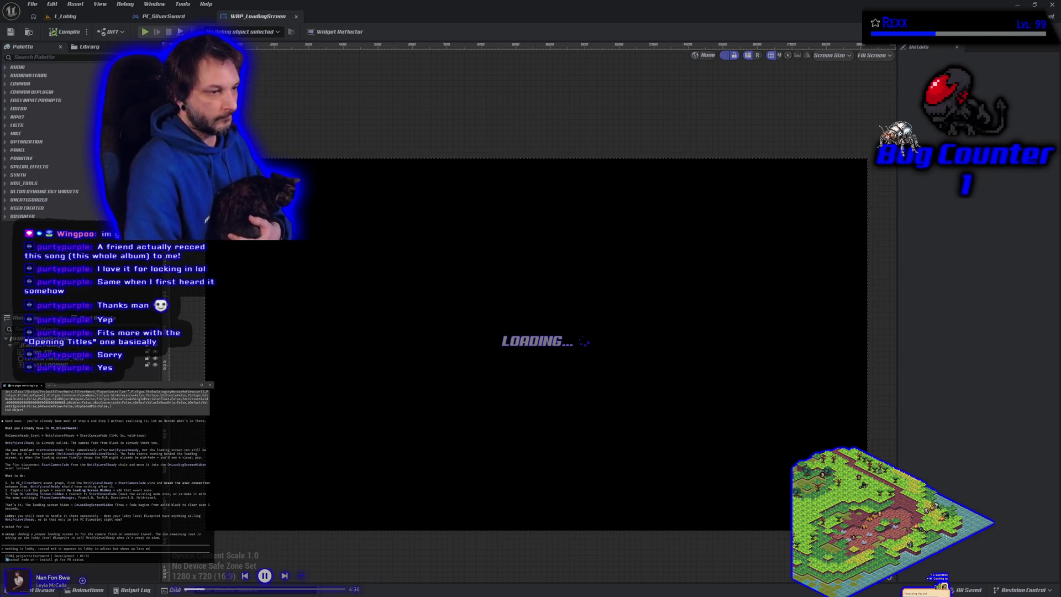
Finish and send the lobby loading-screen timing report to Claude Code.
{"action": "type", "text": "nd le"}
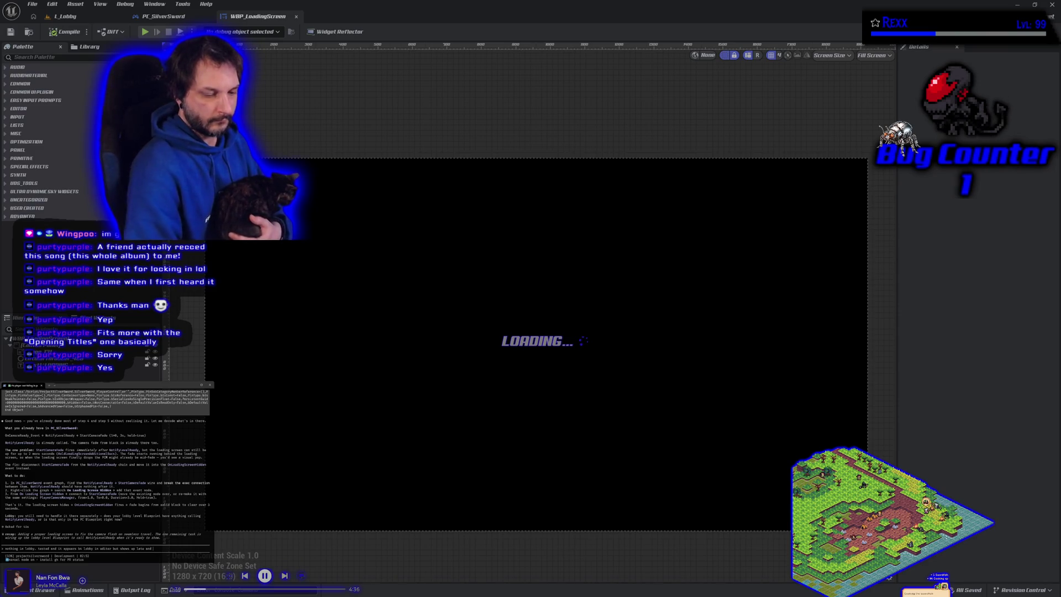
{"action": "type", "text": "ave"}
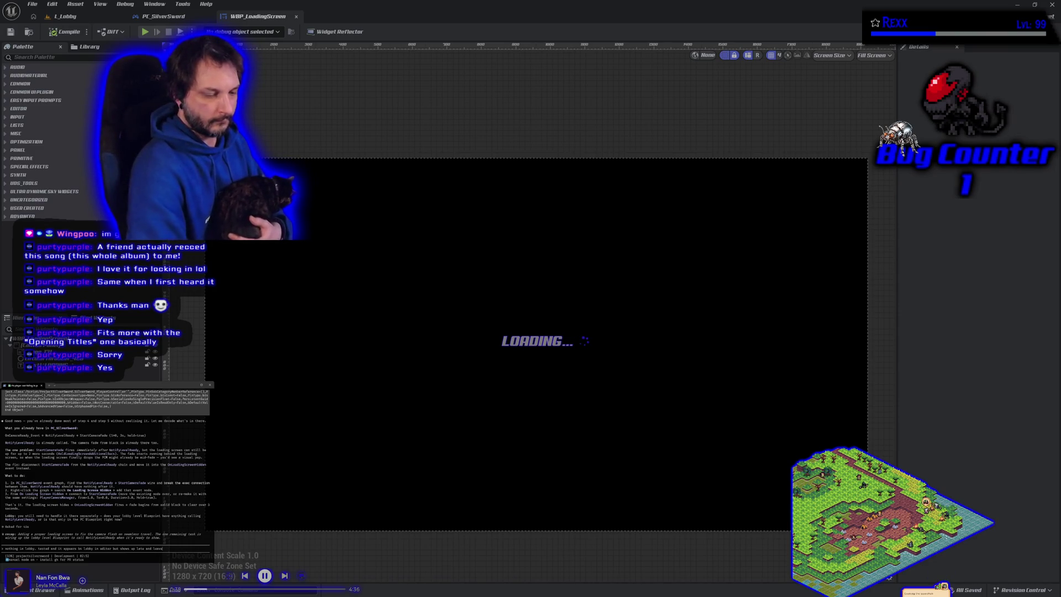
{"action": "type", "text": "s qui"}
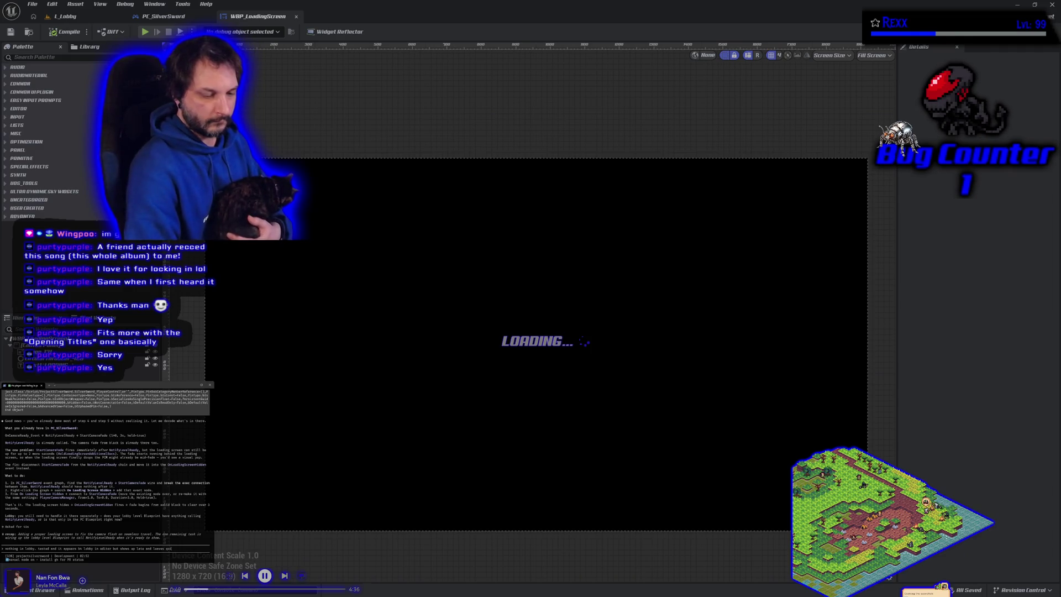
{"action": "type", "text": "ckly."}
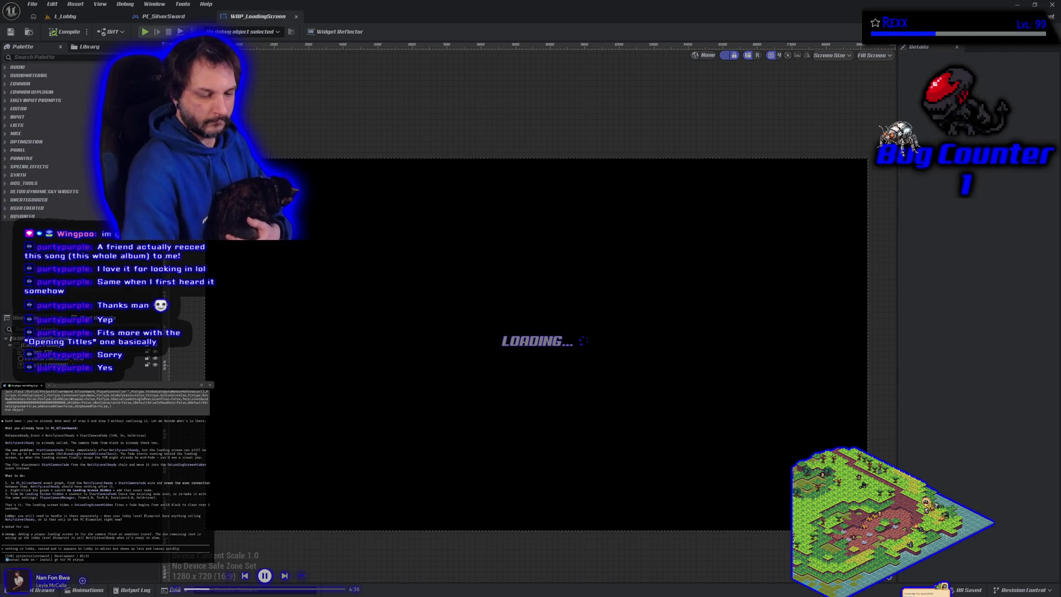
{"action": "type", "text": " From"}
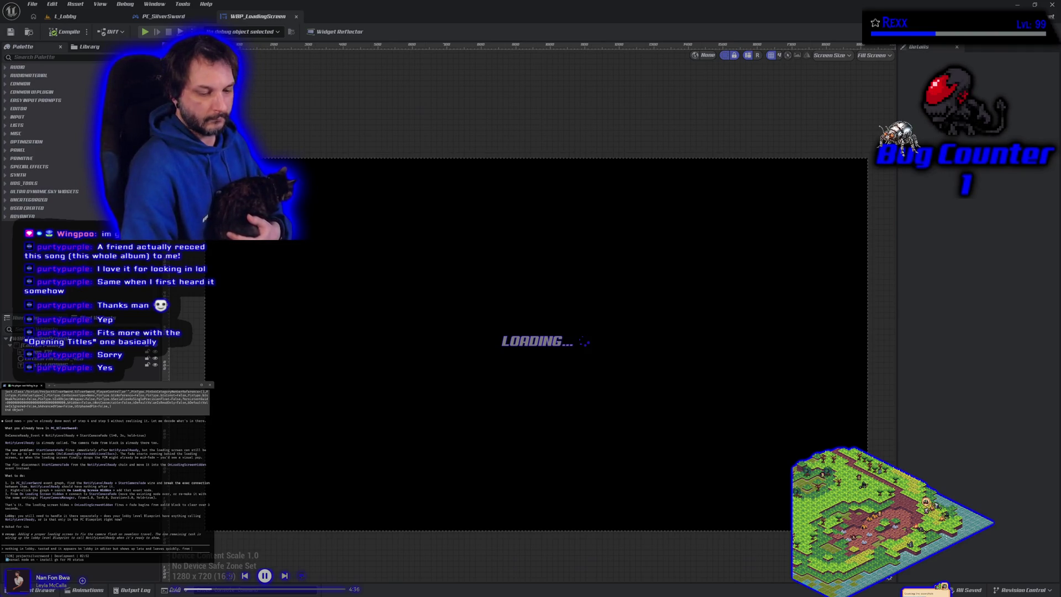
{"action": "type", "text": "obby"}
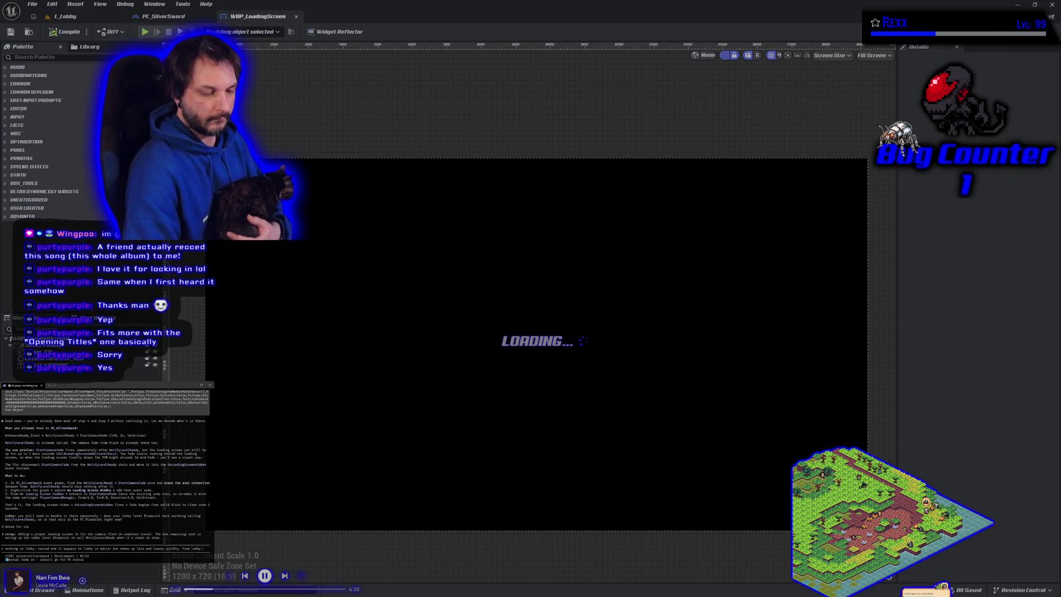
{"action": "type", "text": " to lvl"}
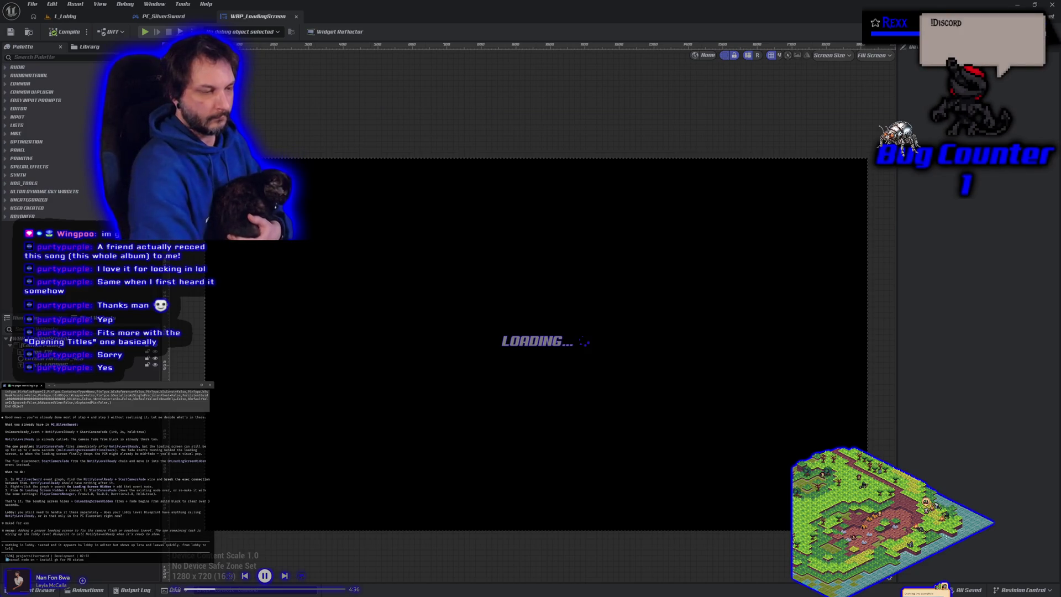
{"action": "type", "text": "t wor"}
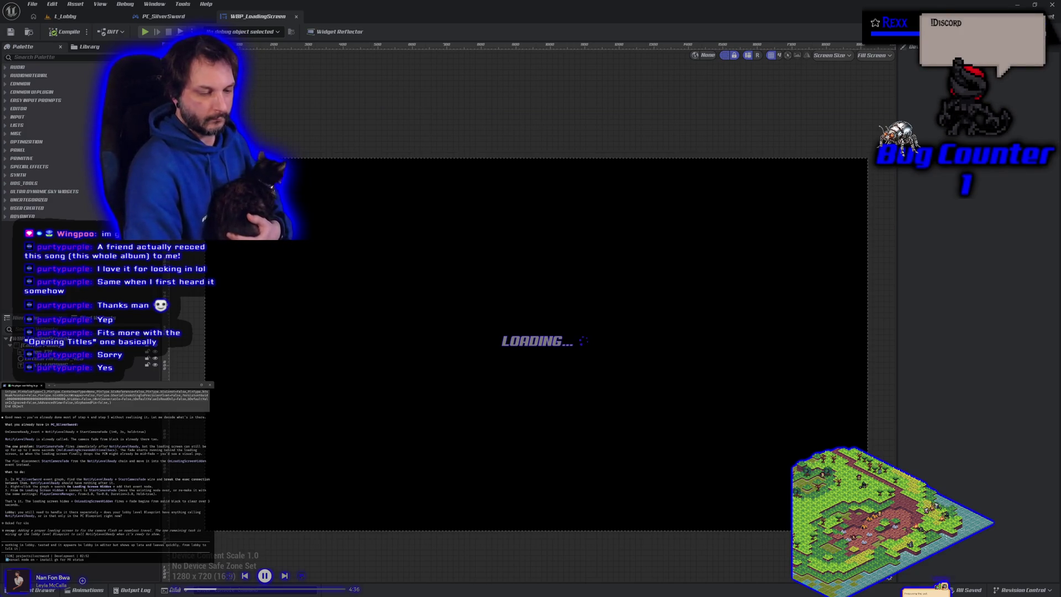
{"action": "type", "text": "ks"}
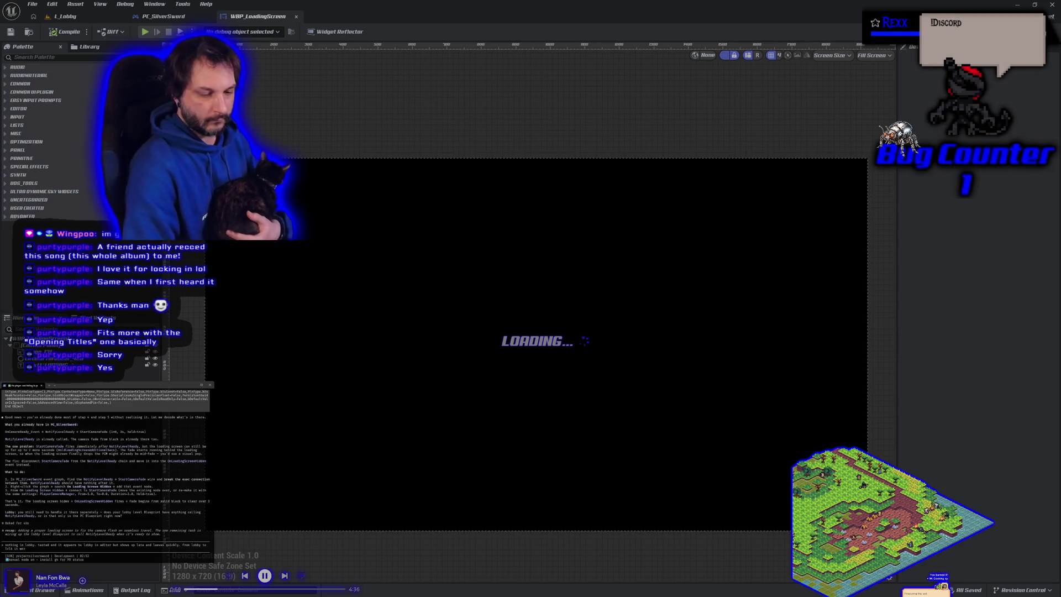
{"action": "type", "text": " part"}
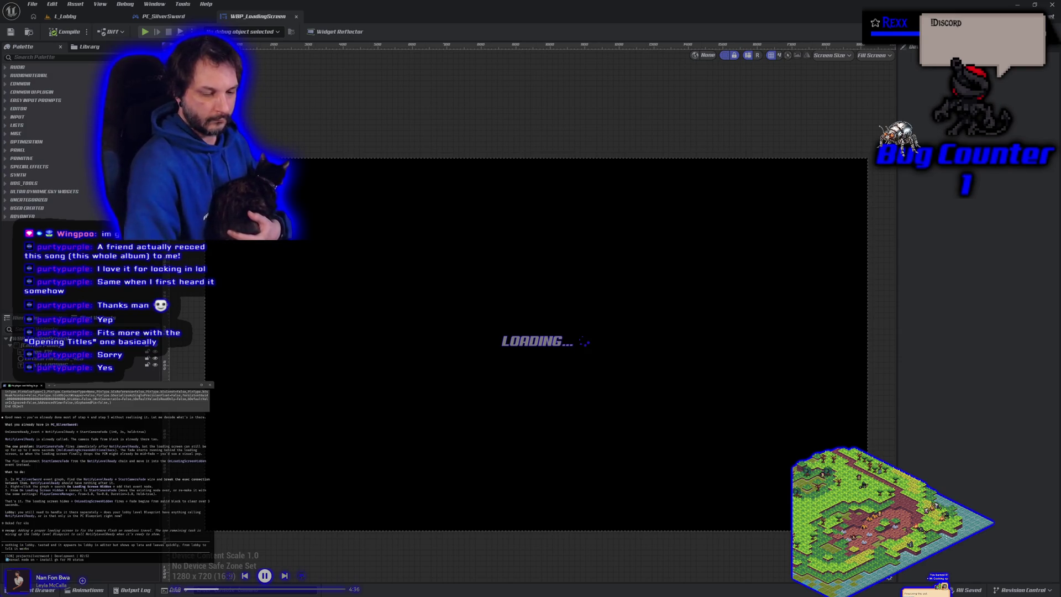
{"action": "type", "text": " of"}
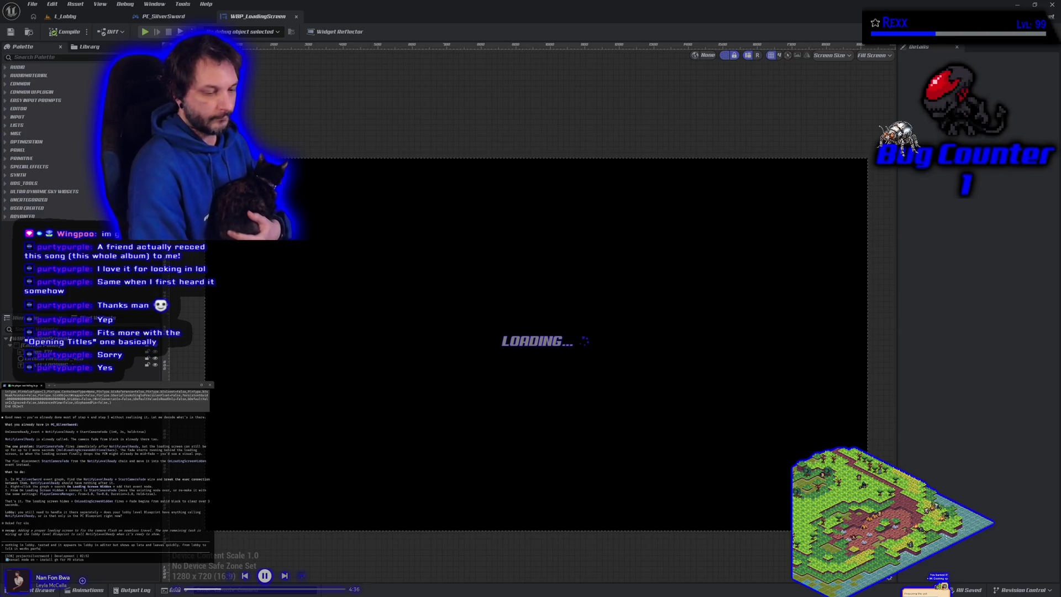
{"action": "type", "text": "."}
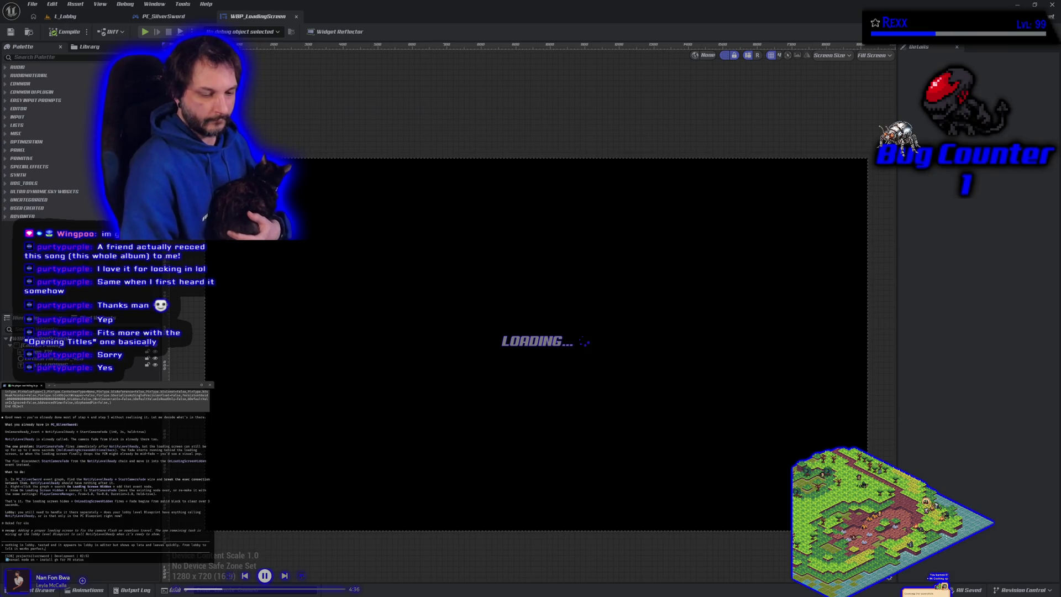
{"action": "type", "text": "o"}
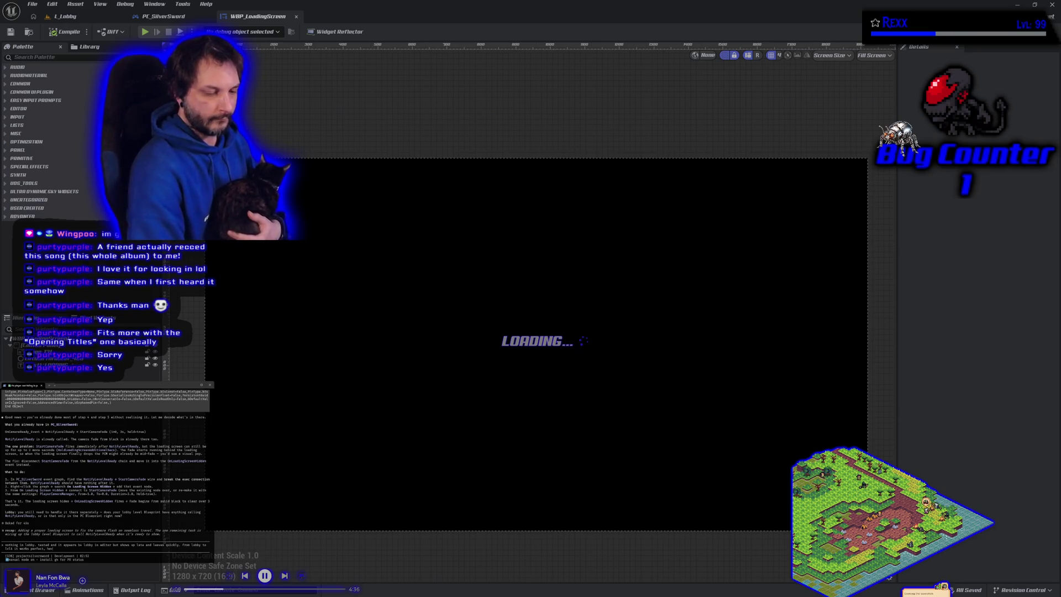
{"action": "type", "text": "n"}
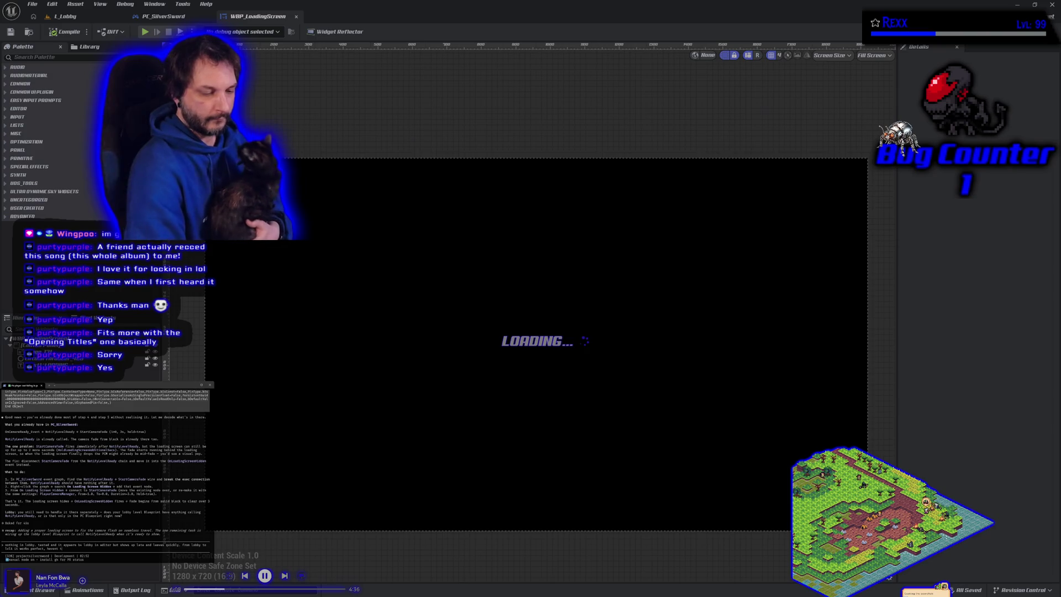
{"action": "type", "text": "ed pa"}
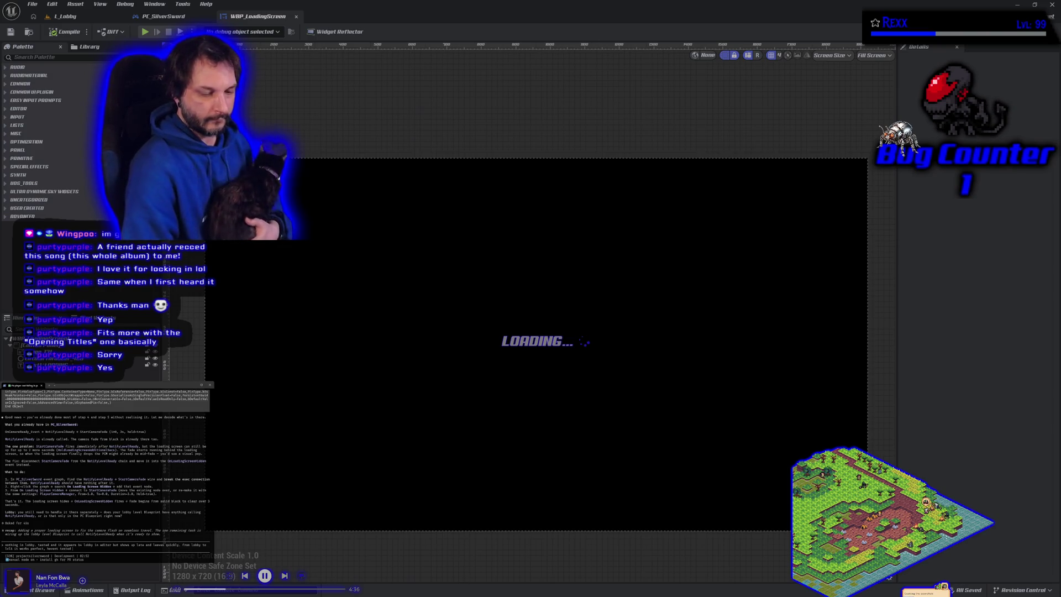
{"action": "type", "text": "ckaged client f"}
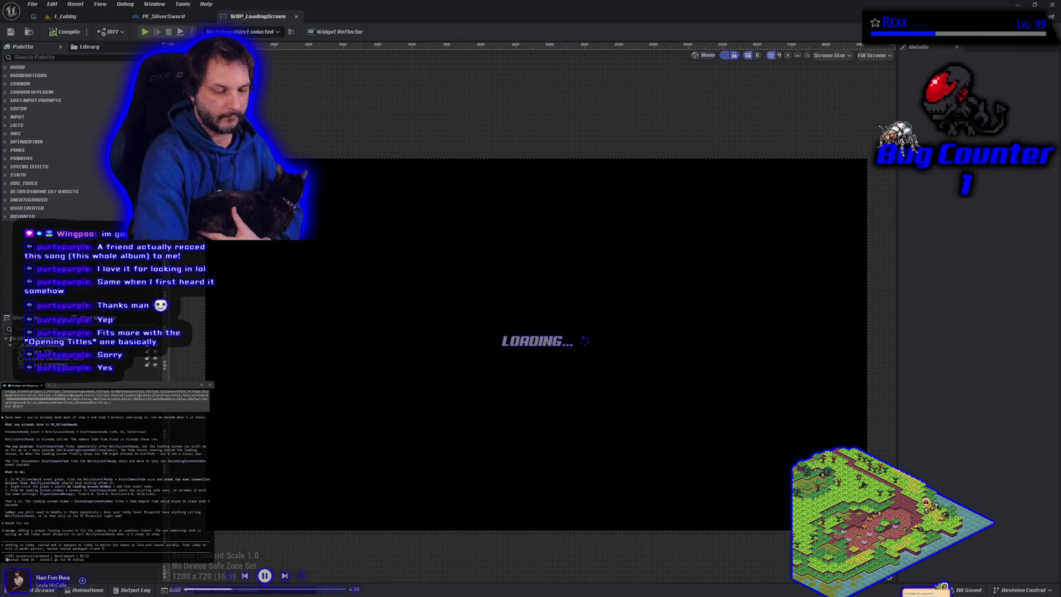
{"action": "type", "text": "r fix y"}
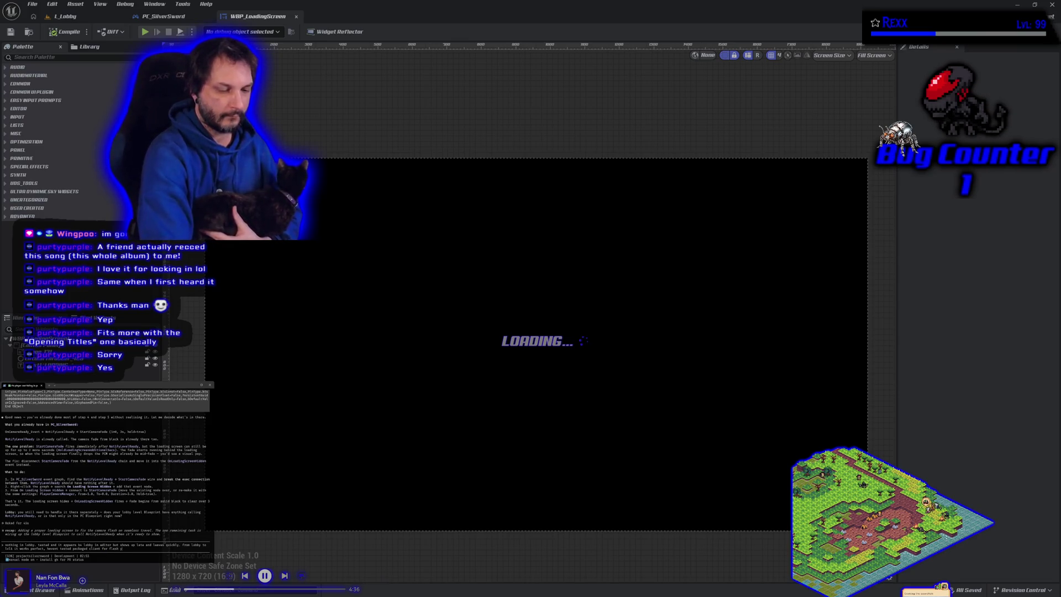
{"action": "type", "text": "et"}
{"action": "key", "text": "Return"}
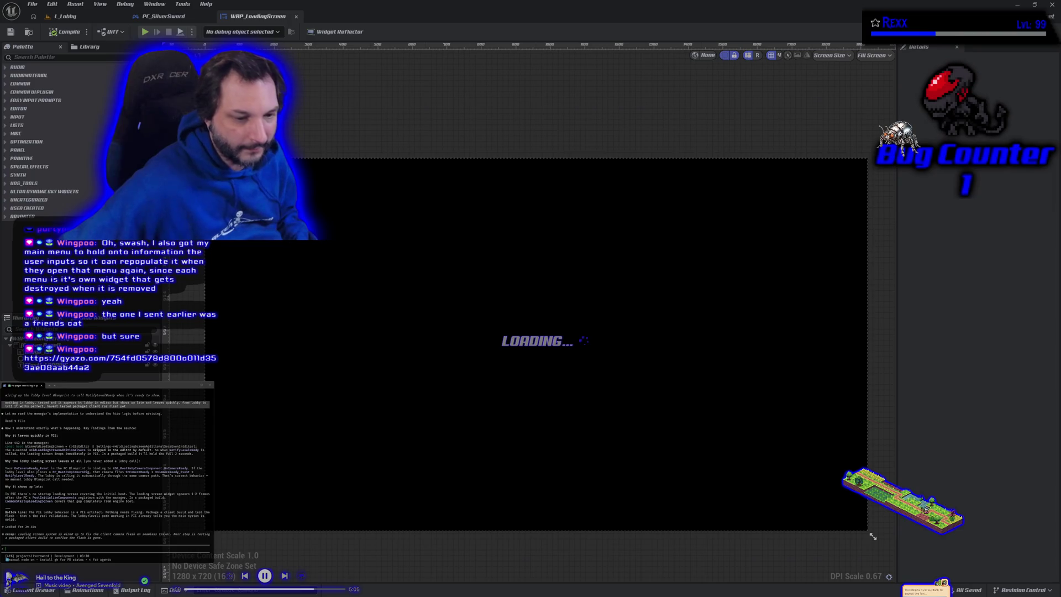
{"action": "mouse_move", "coordinate": [0, 11]}
{"action": "left_mouse_down"}
{"action": "mouse_move", "coordinate": [239, 11]}
{"action": "mouse_move", "coordinate": [685, 36]}
{"action": "mouse_move", "coordinate": [689, 56]}
{"action": "left_mouse_up"}
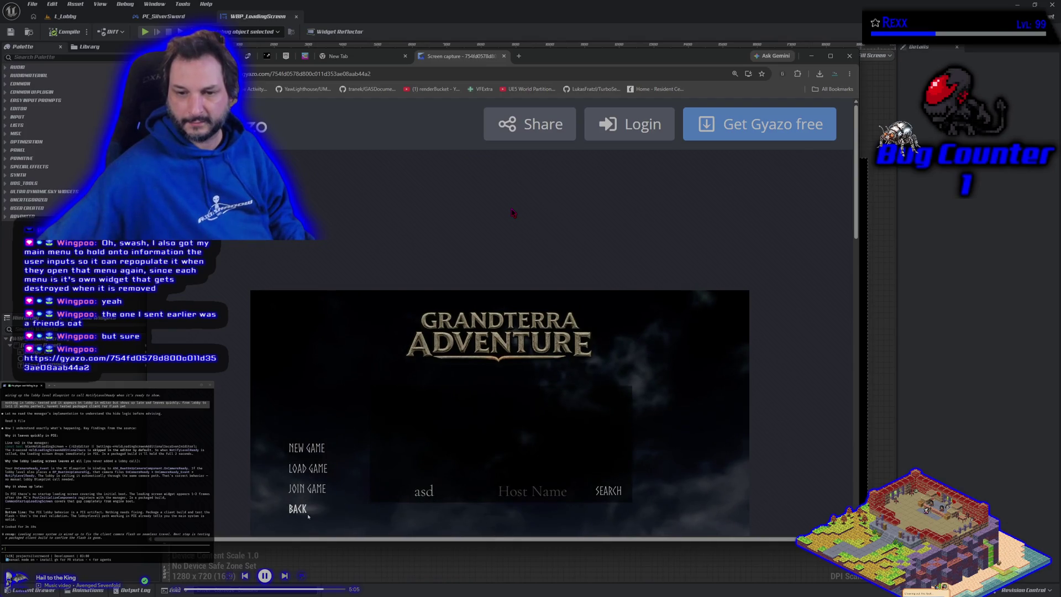
Close the Gyazo capture tab in Chrome, leaving the New Tab page.
{"action": "left_click", "coordinate": [504, 57]}
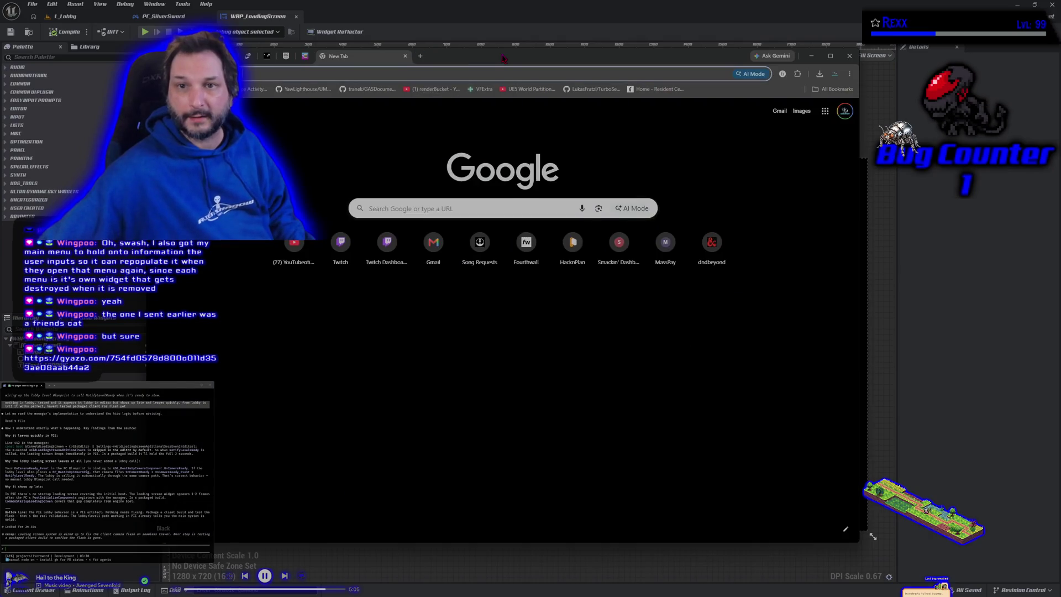
{"action": "key", "text": "ctrl+w"}
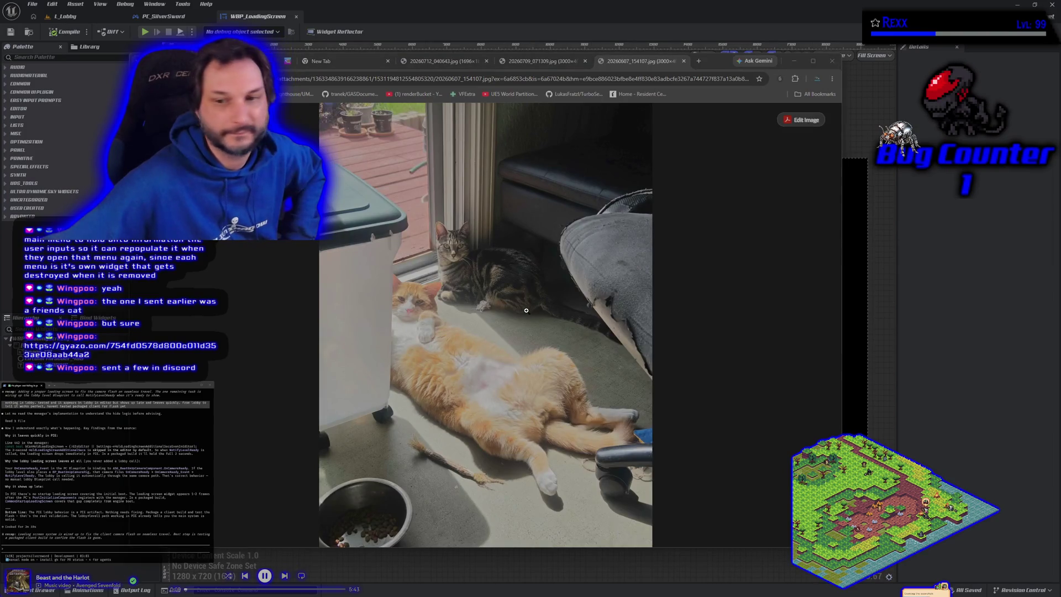
View the Walmart-box cat, orange cat, and two-cats-in-sunlight photo tabs.
{"action": "left_click", "coordinate": [562, 65]}
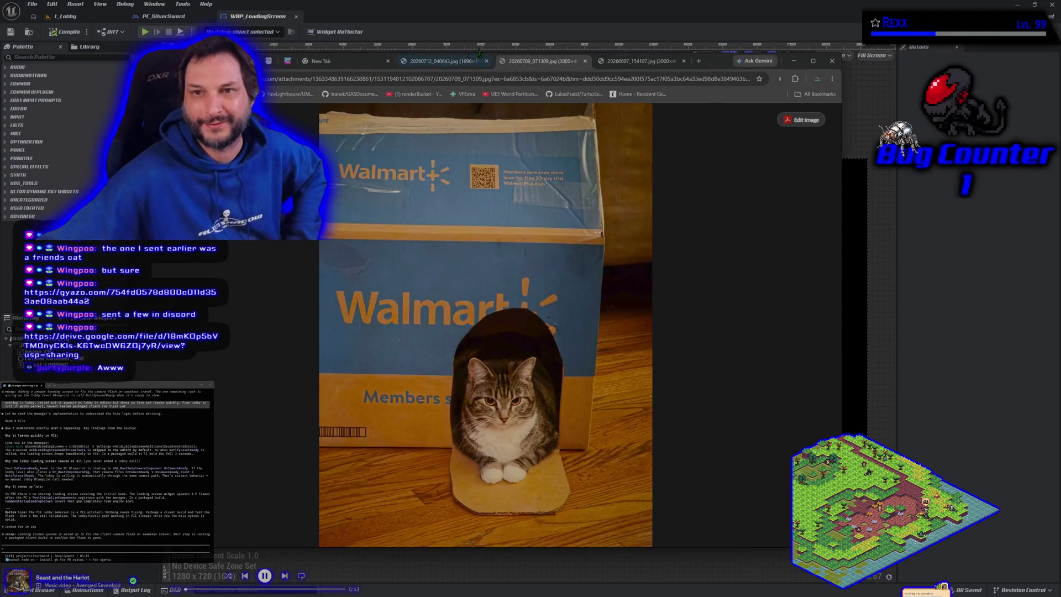
{"action": "left_click", "coordinate": [448, 62]}
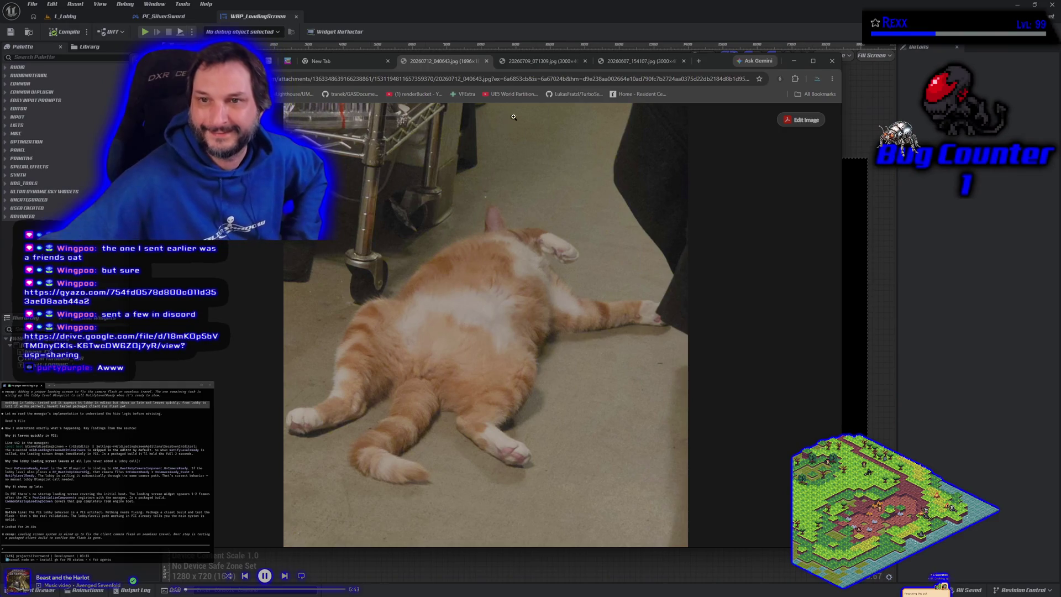
{"action": "left_click", "coordinate": [535, 65]}
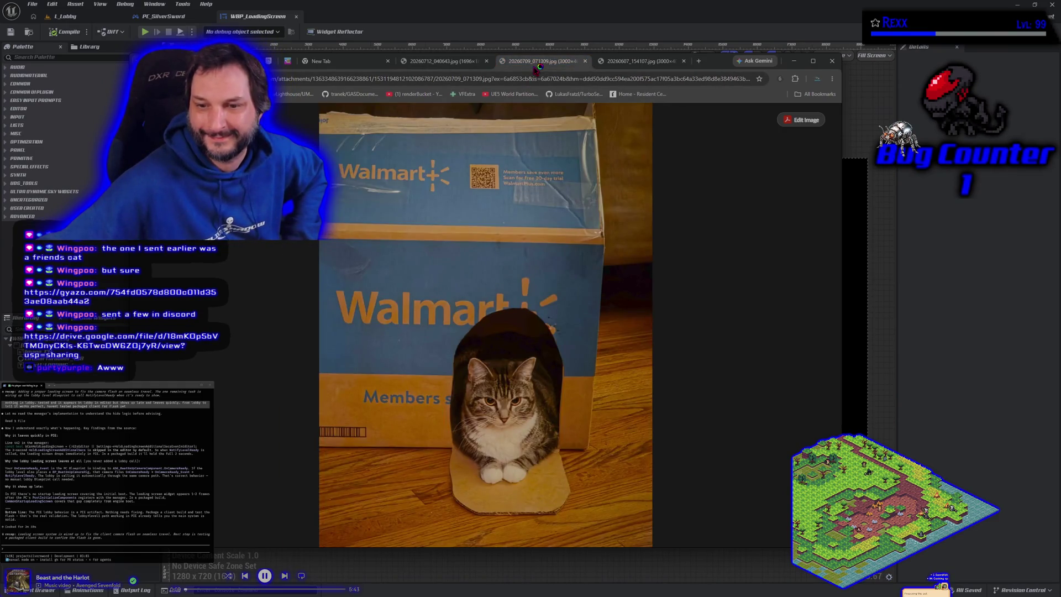
{"action": "left_click", "coordinate": [635, 63]}
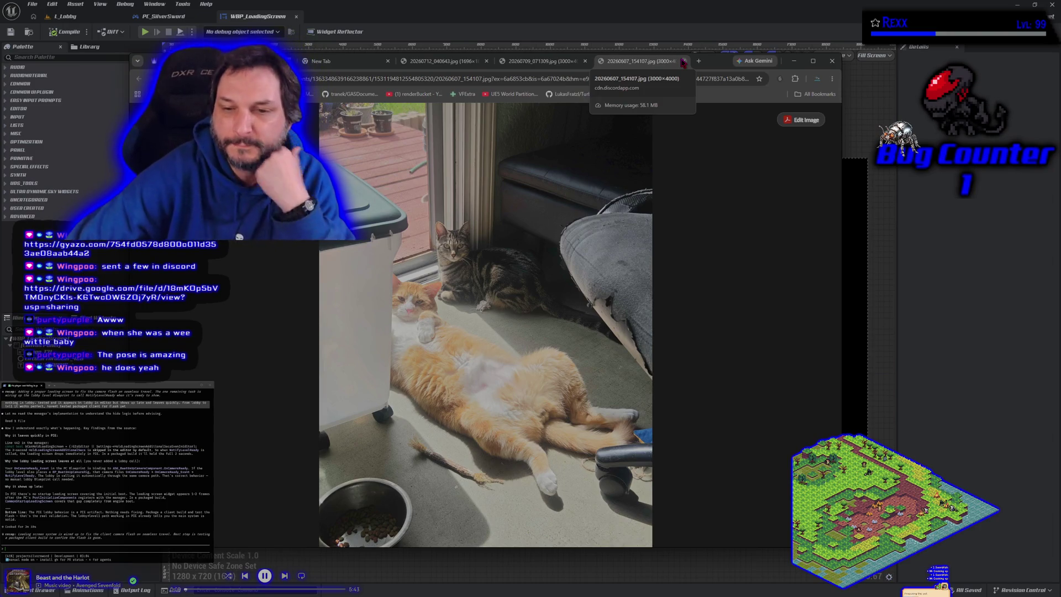
Close the three cat photo tabs, leaving the New Tab page.
{"action": "left_click", "coordinate": [684, 61]}
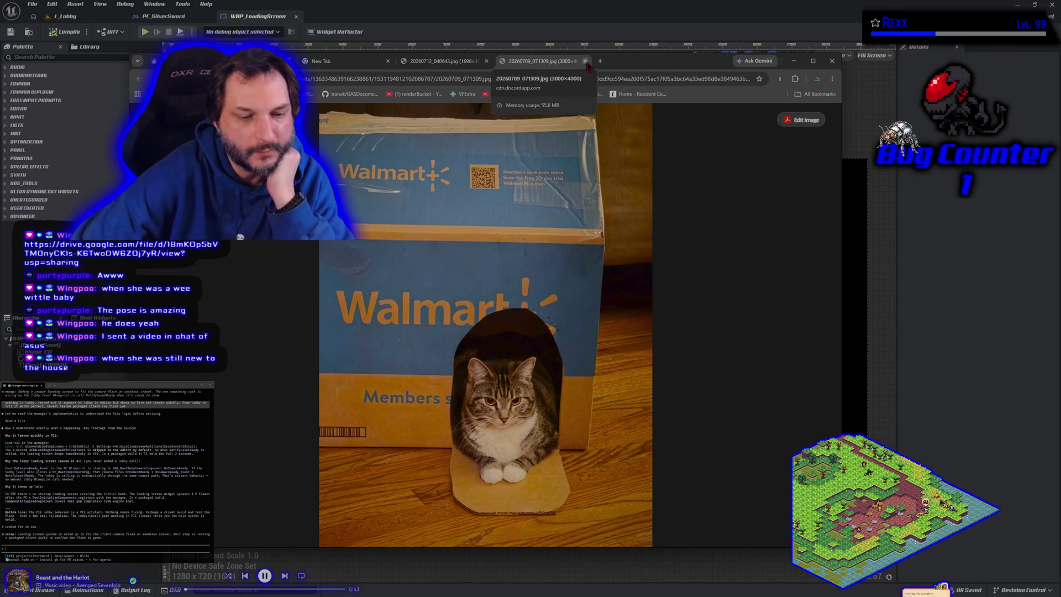
{"action": "left_click", "coordinate": [585, 61]}
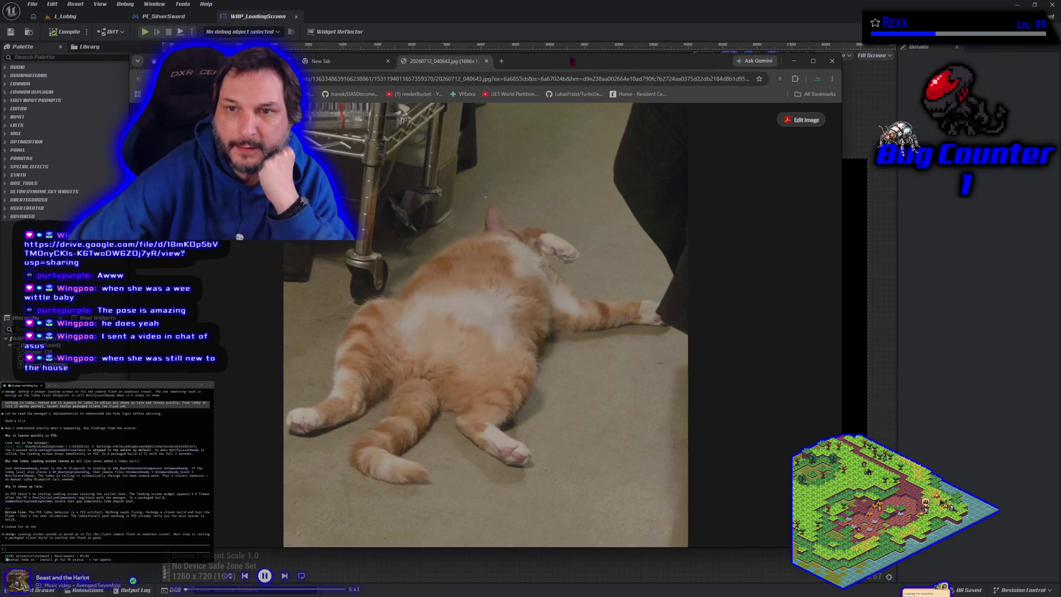
{"action": "left_click", "coordinate": [487, 61]}
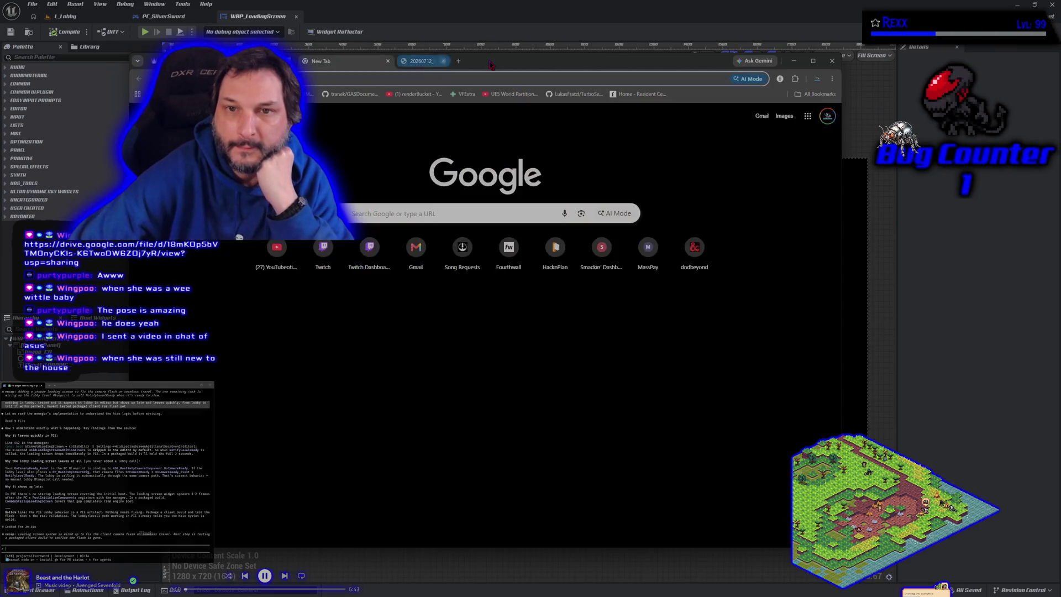
Replay the 6-second IMG_6005.MOV cat video in Drive, then open YouTube in a new tab.
{"action": "left_click_drag", "start_coordinate": [489, 64], "coordinate": [62, 594]}
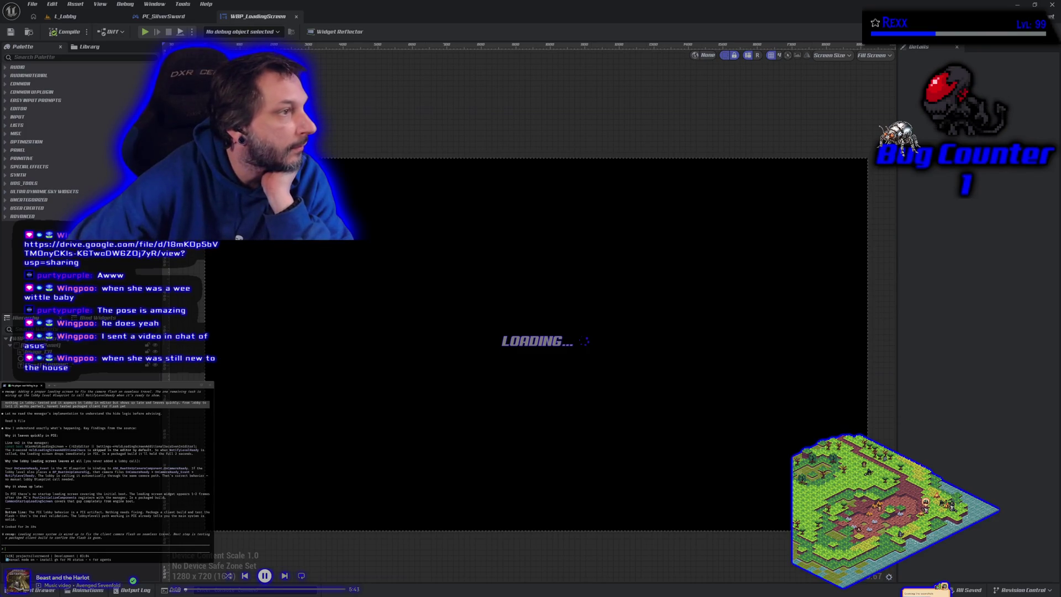
{"action": "key", "text": "alt+Tab"}
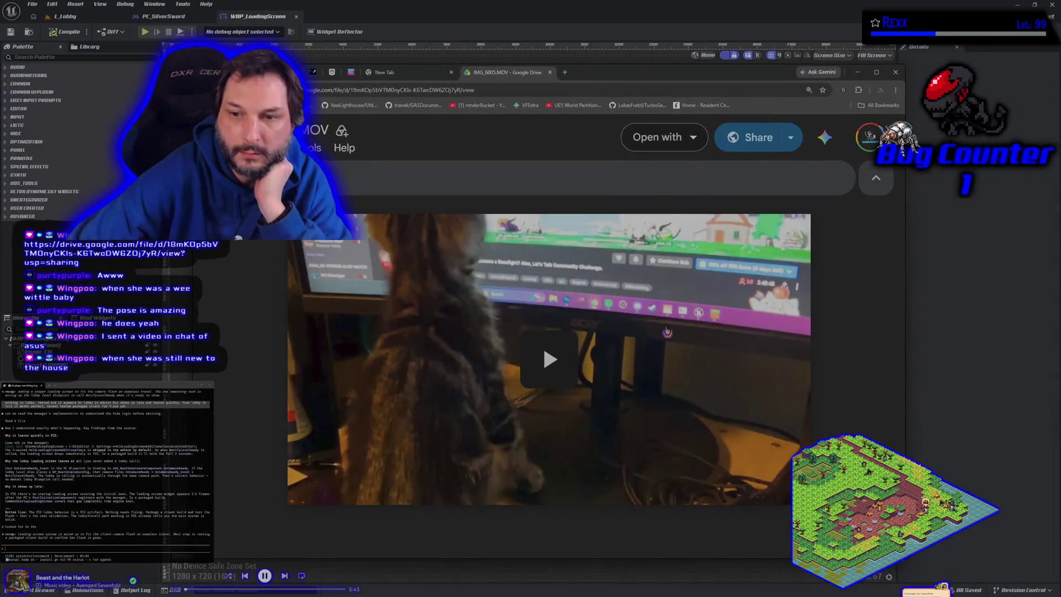
{"action": "left_click", "coordinate": [561, 347]}
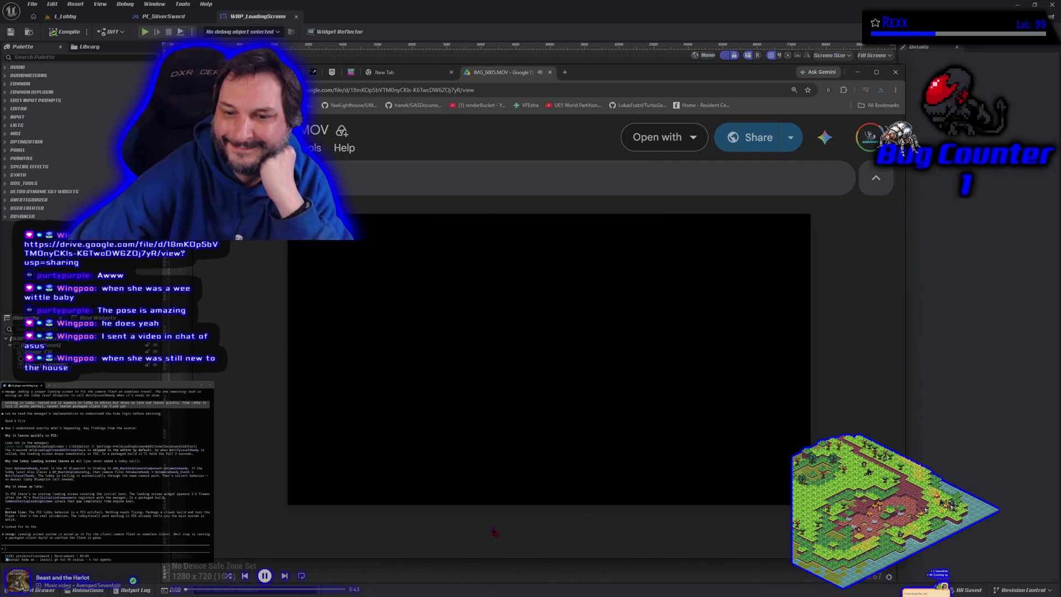
{"action": "left_click", "coordinate": [361, 467]}
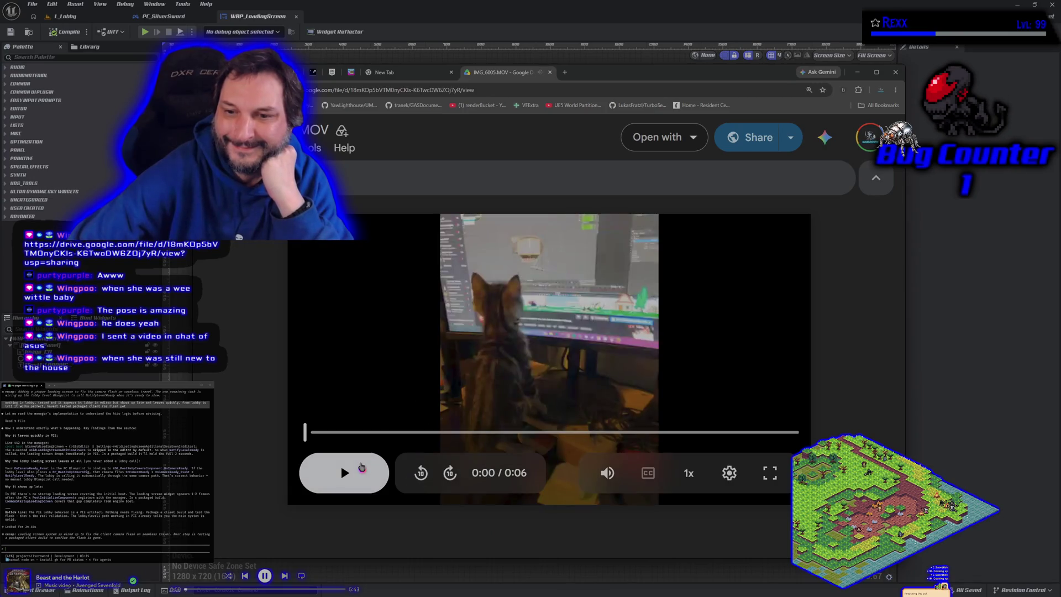
{"action": "left_click", "coordinate": [362, 467]}
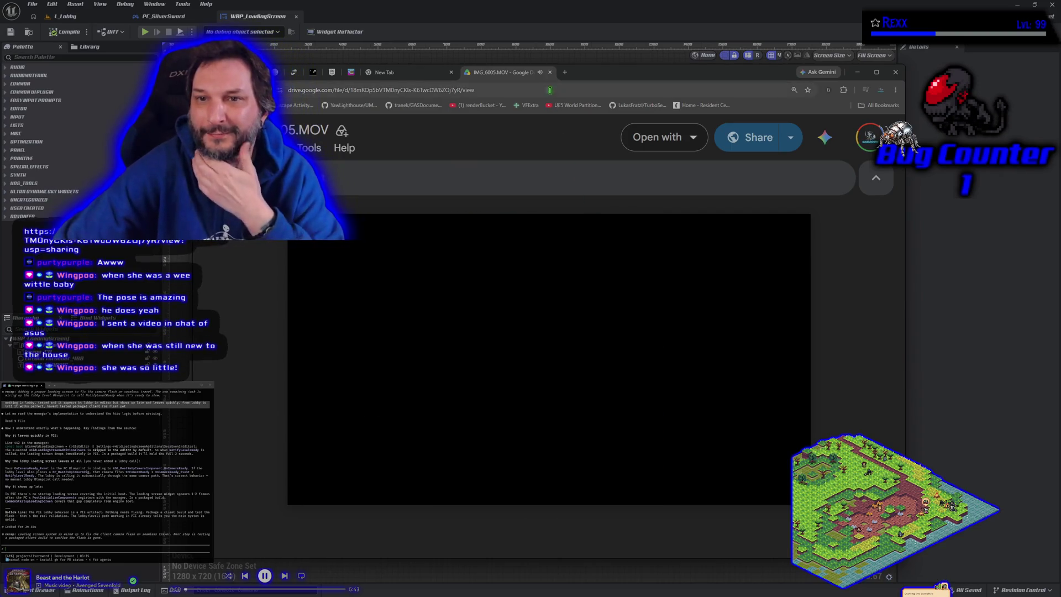
{"action": "left_click", "coordinate": [565, 71]}
{"action": "left_click", "coordinate": [366, 251]}
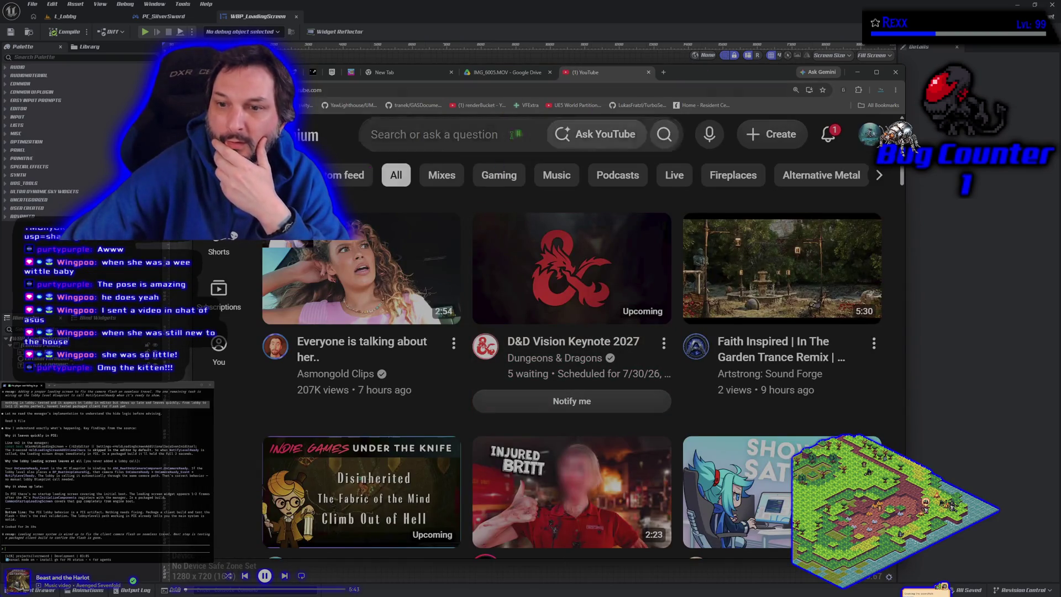
Go to your own YouTube channel and open the 'New QMezu fan!' short.
{"action": "left_click", "coordinate": [221, 134]}
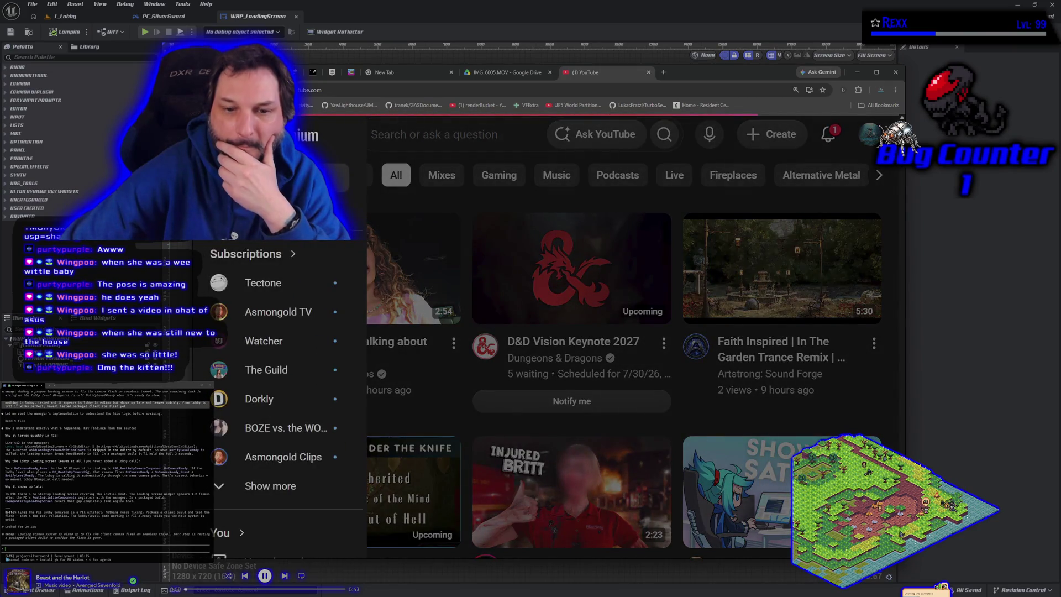
{"action": "scroll", "coordinate": [259, 270], "scroll_direction": "down", "scroll_amount": 5}
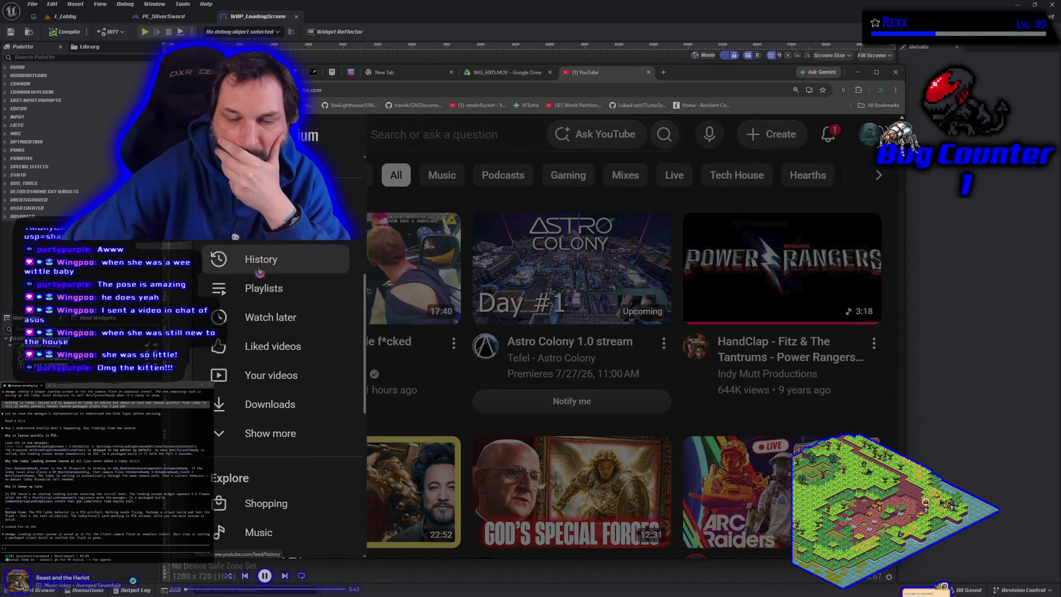
{"action": "left_click", "coordinate": [869, 135]}
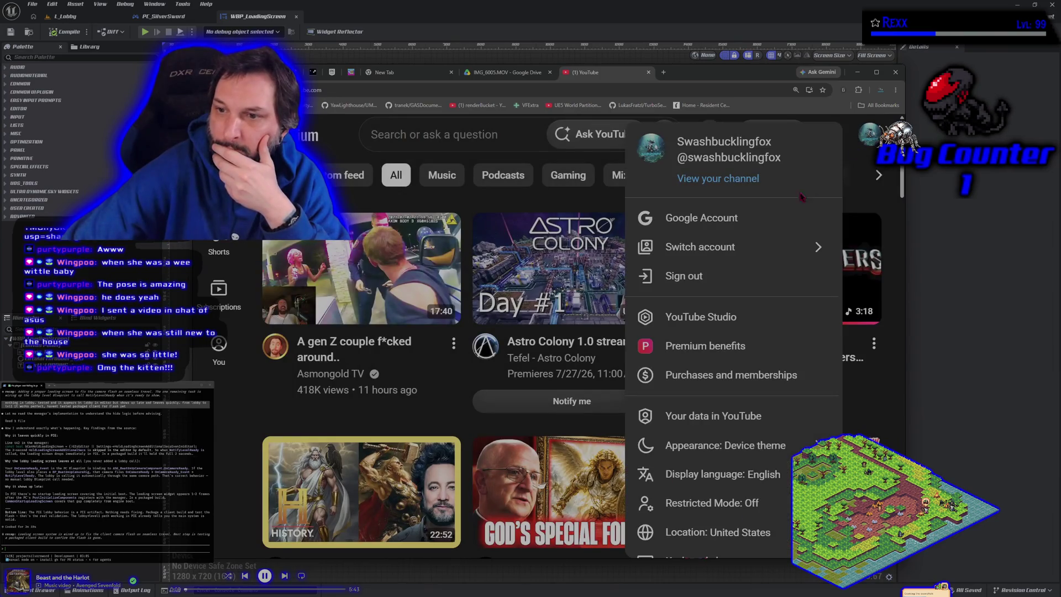
{"action": "left_click", "coordinate": [718, 178]}
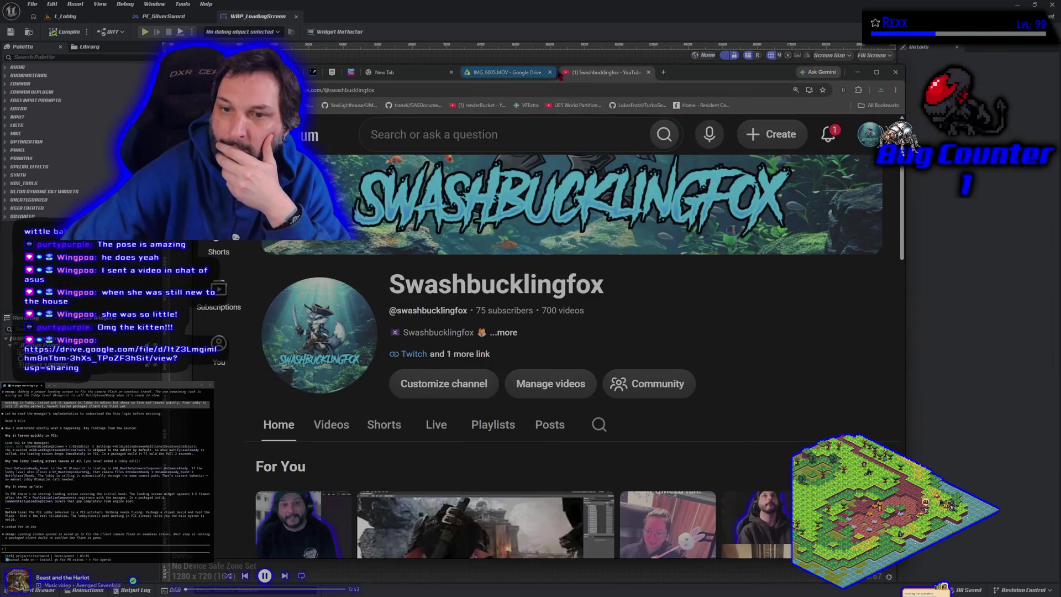
{"action": "left_click", "coordinate": [549, 72]}
{"action": "scroll", "coordinate": [433, 331], "scroll_direction": "down", "scroll_amount": 3}
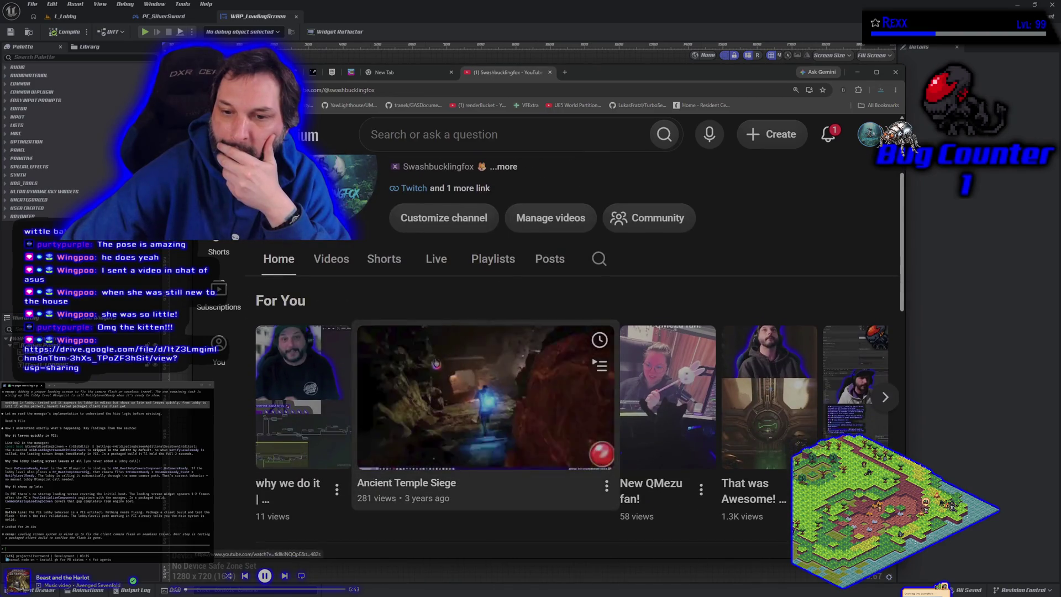
{"action": "scroll", "coordinate": [433, 358], "scroll_direction": "down", "scroll_amount": 2}
{"action": "left_click", "coordinate": [663, 309]}
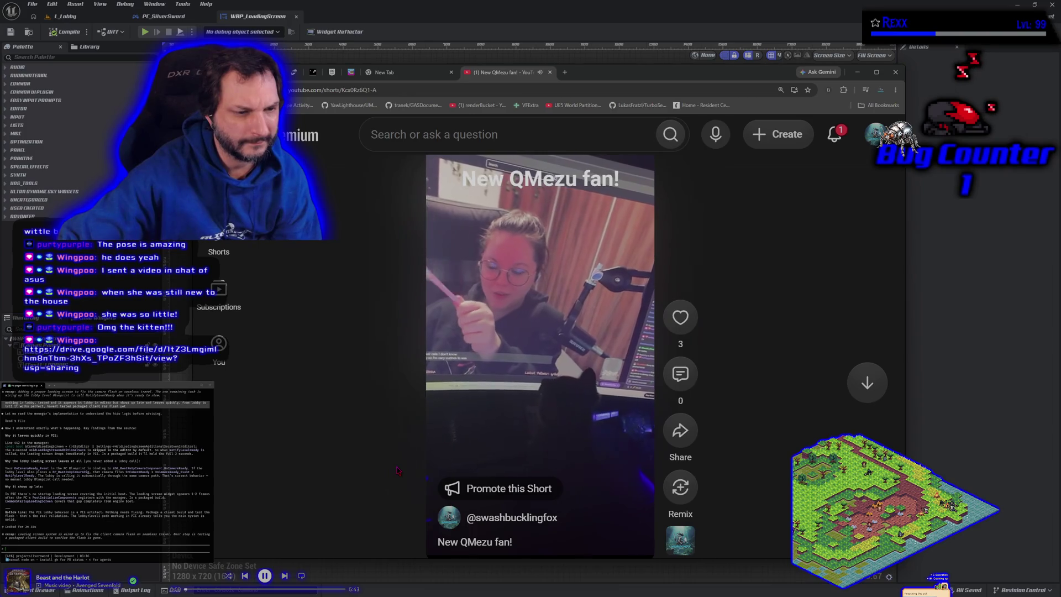
Pause and resume the short, then close all remaining tabs and the browser.
{"action": "left_click", "coordinate": [520, 406]}
{"action": "left_click", "coordinate": [461, 364]}
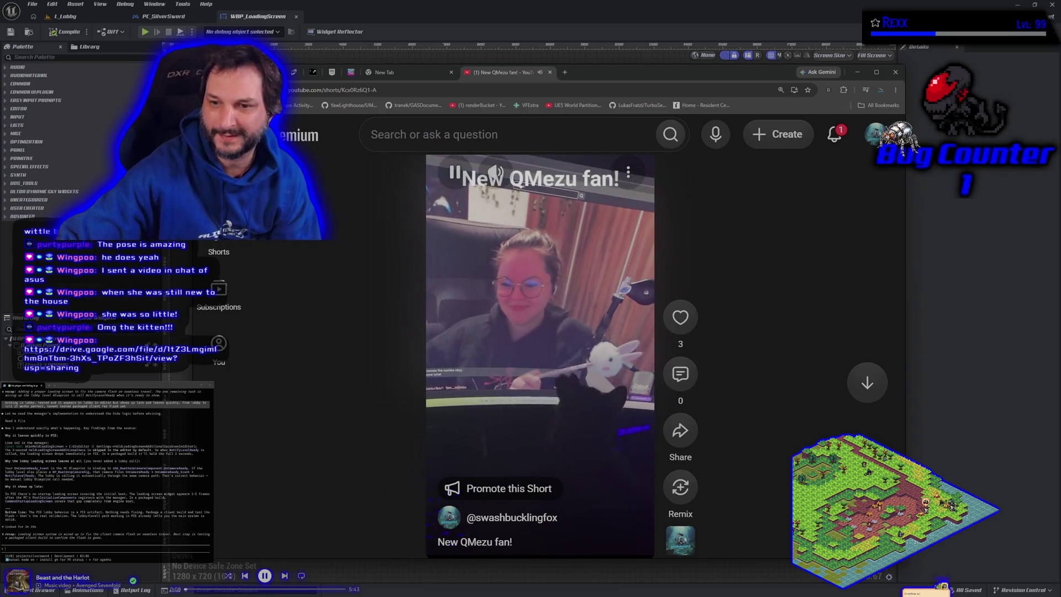
{"action": "left_click", "coordinate": [550, 72]}
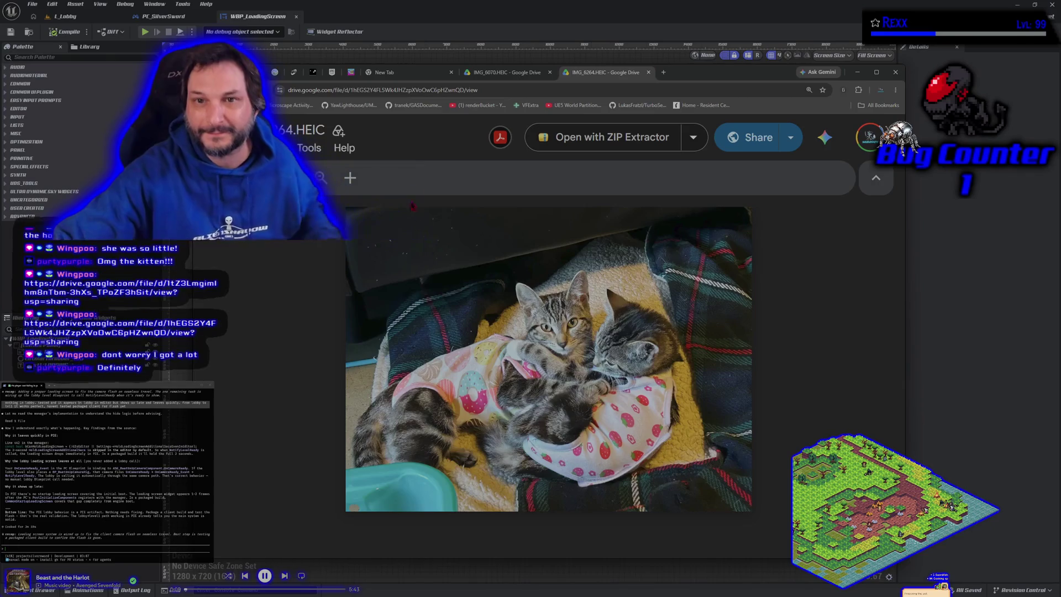
{"action": "left_click", "coordinate": [550, 73]}
{"action": "left_click", "coordinate": [549, 72]}
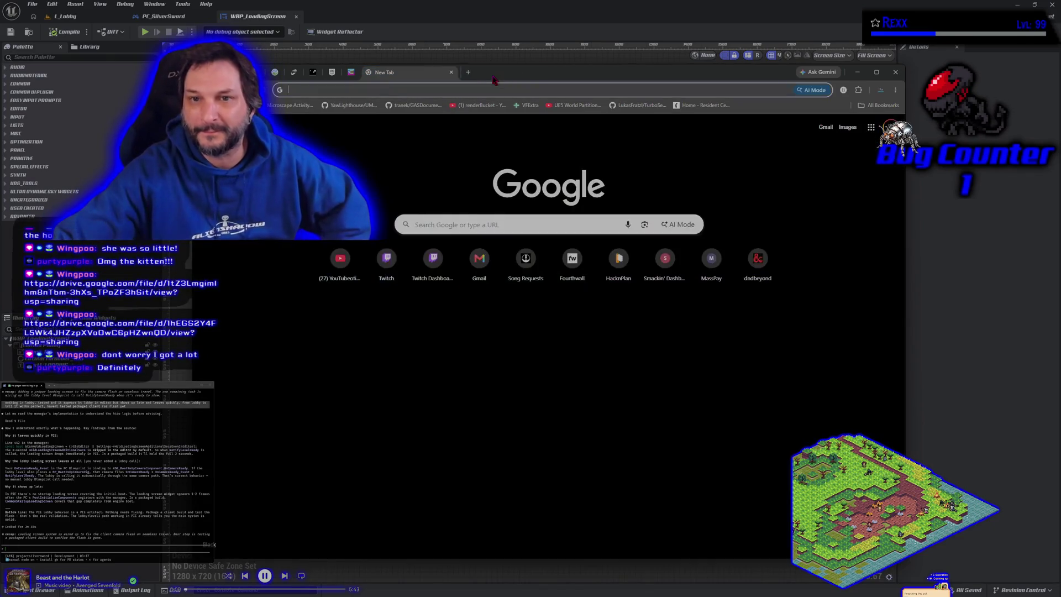
{"action": "key", "text": "ctrl+w"}
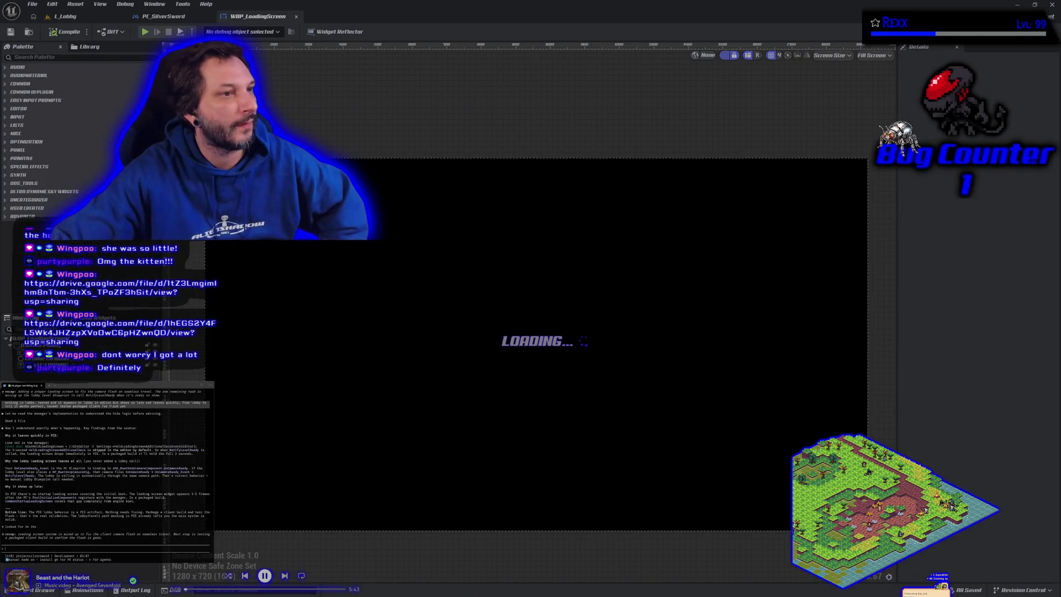
Select the full-screen black Image_131 in the WBP_LoadingScreen designer.
{"action": "left_click", "coordinate": [297, 264]}
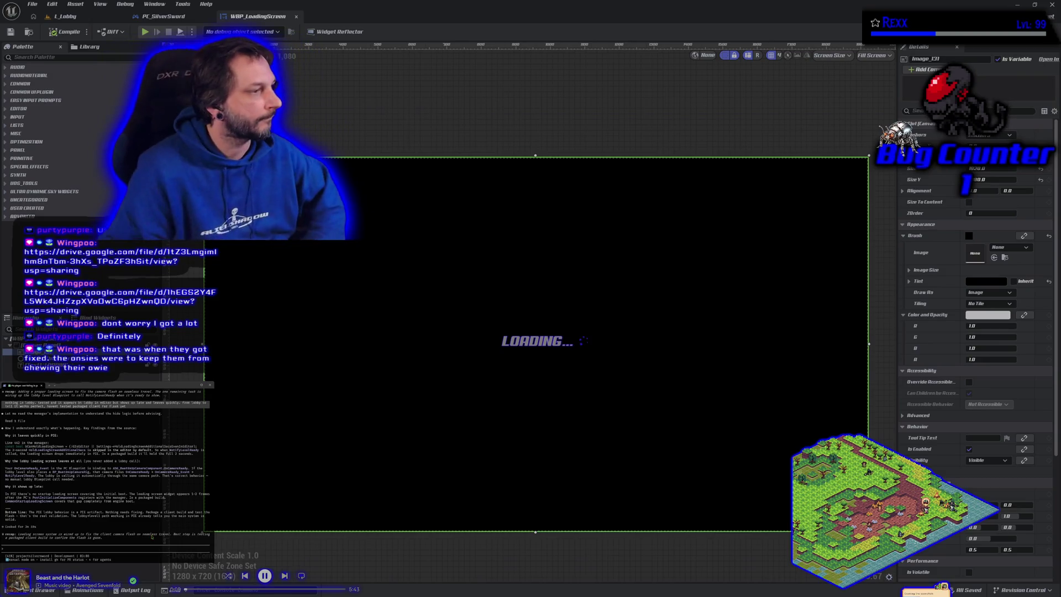
Ask Claude Code about character selection and the beatemupcamera rig.
{"action": "type", "text": "lobby"}
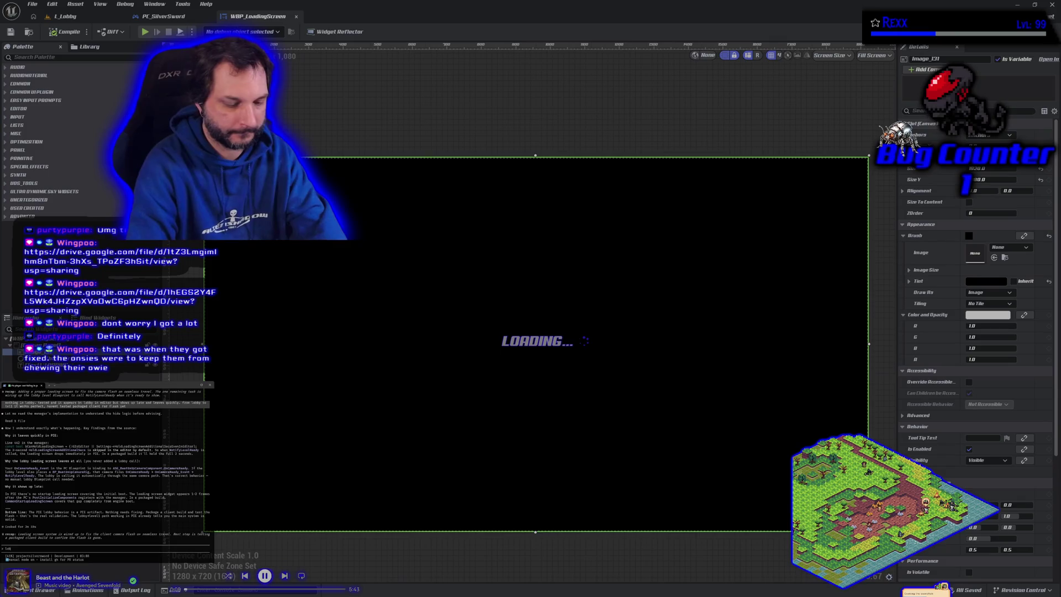
{"action": "key", "text": "BackSpace"}
{"action": "key", "text": "BackSpace"}
{"action": "key", "text": "BackSpace"}
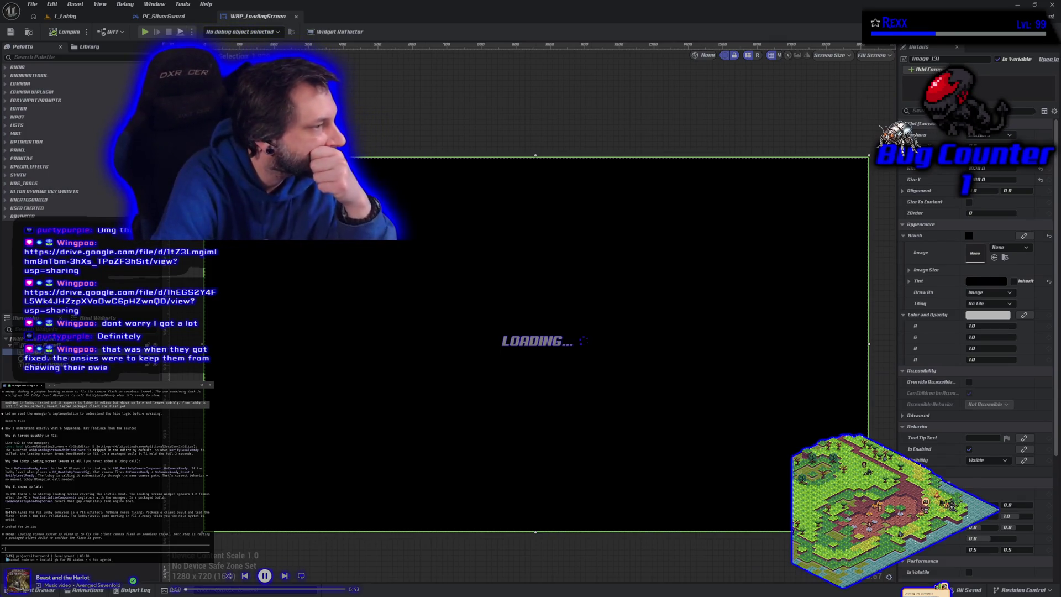
{"action": "type", "text": "cha"}
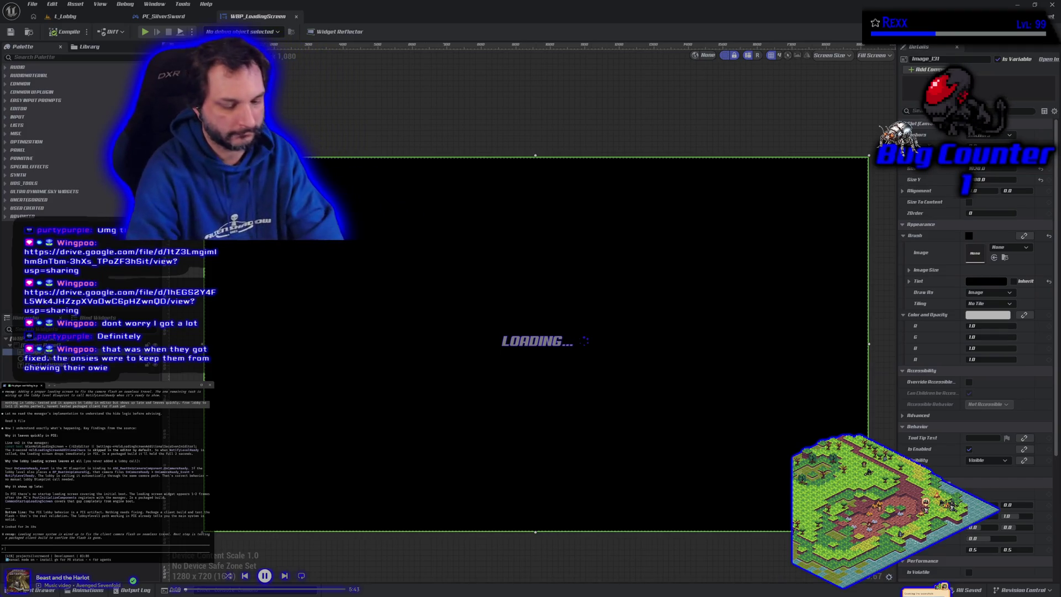
{"action": "type", "text": "racter select is the lobby, and it doesnt have a beatmaps"}
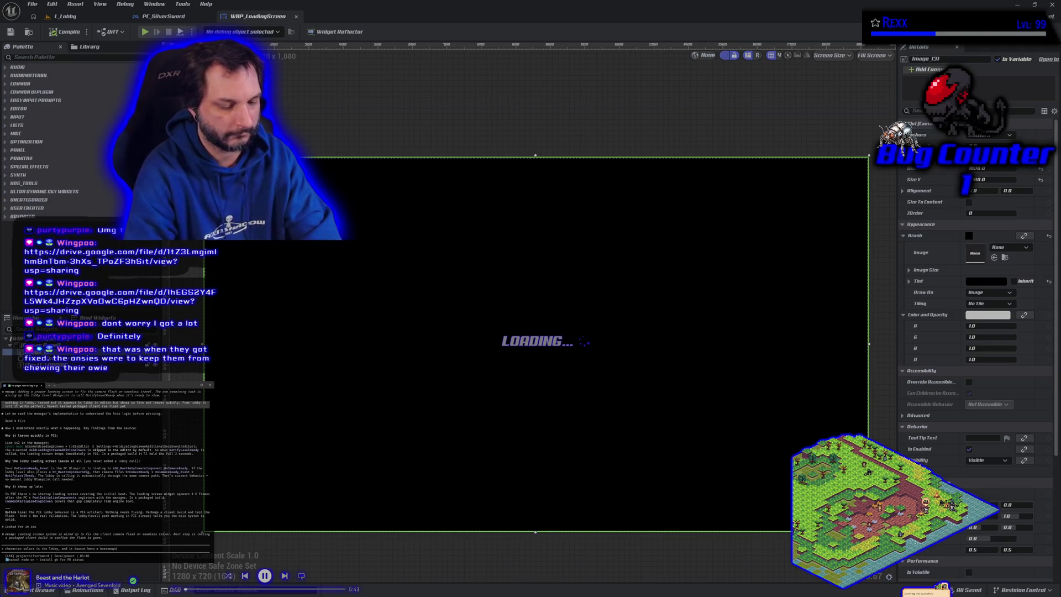
{"action": "type", "text": "a rig"}
{"action": "key", "text": "Return"}
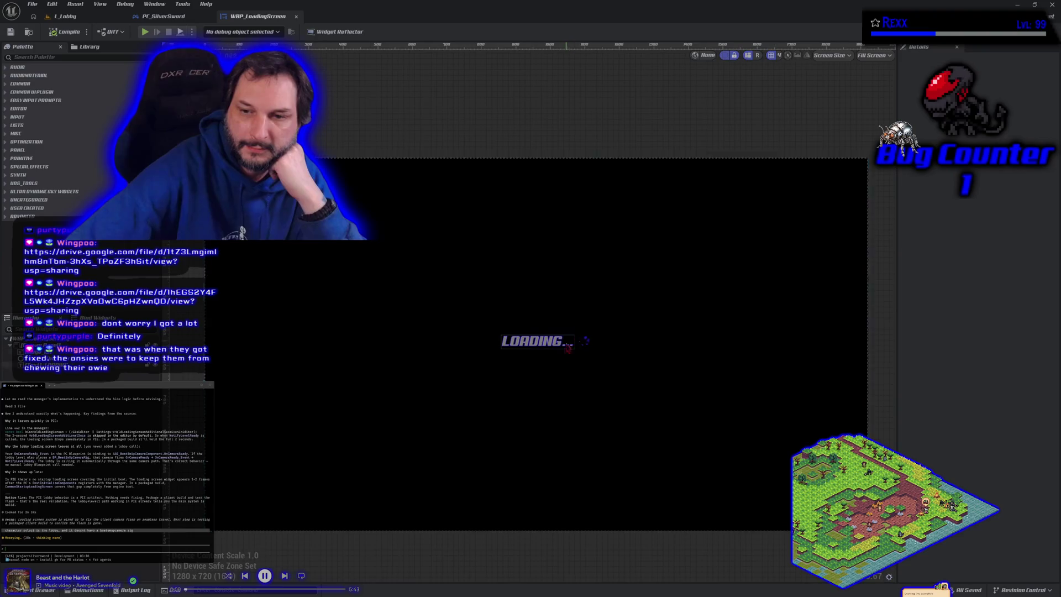
Stop the play-test, run another quick PIE test, and return to the L_Lobby level.
{"action": "scroll", "coordinate": [575, 360], "scroll_direction": "up", "scroll_amount": 6}
{"action": "scroll", "coordinate": [575, 360], "scroll_direction": "down", "scroll_amount": 8}
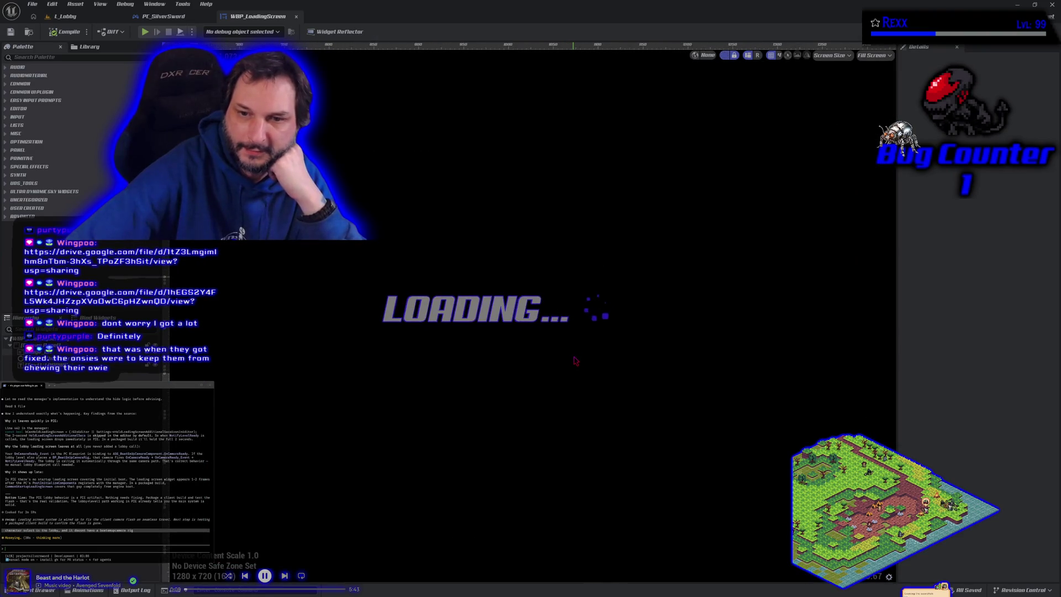
{"action": "scroll", "coordinate": [575, 361], "scroll_direction": "up", "scroll_amount": 2}
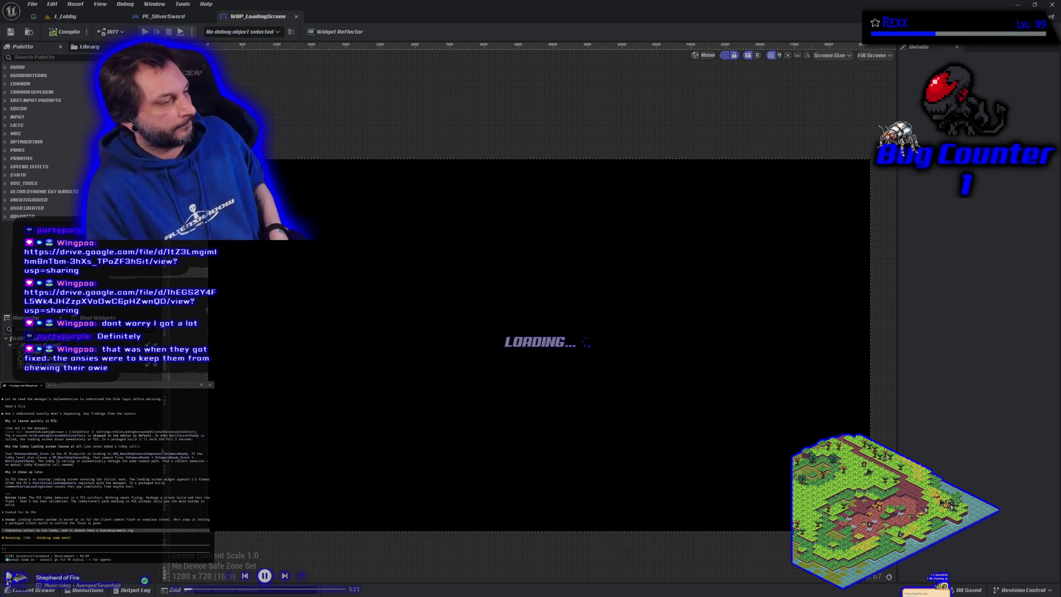
{"action": "key", "text": "Escape"}
{"action": "key", "text": "alt+p"}
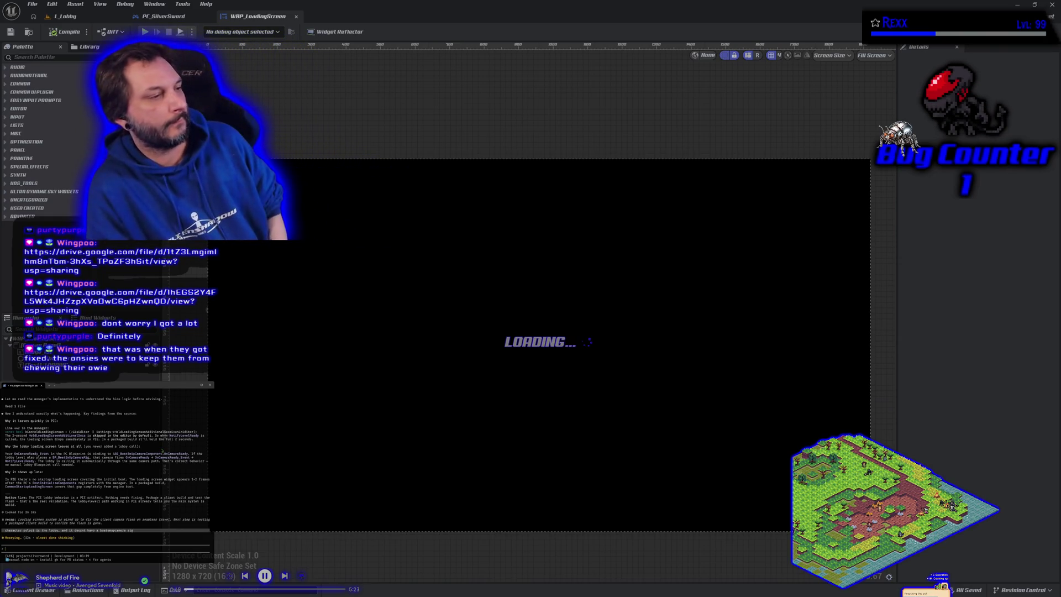
{"action": "key", "text": "Escape"}
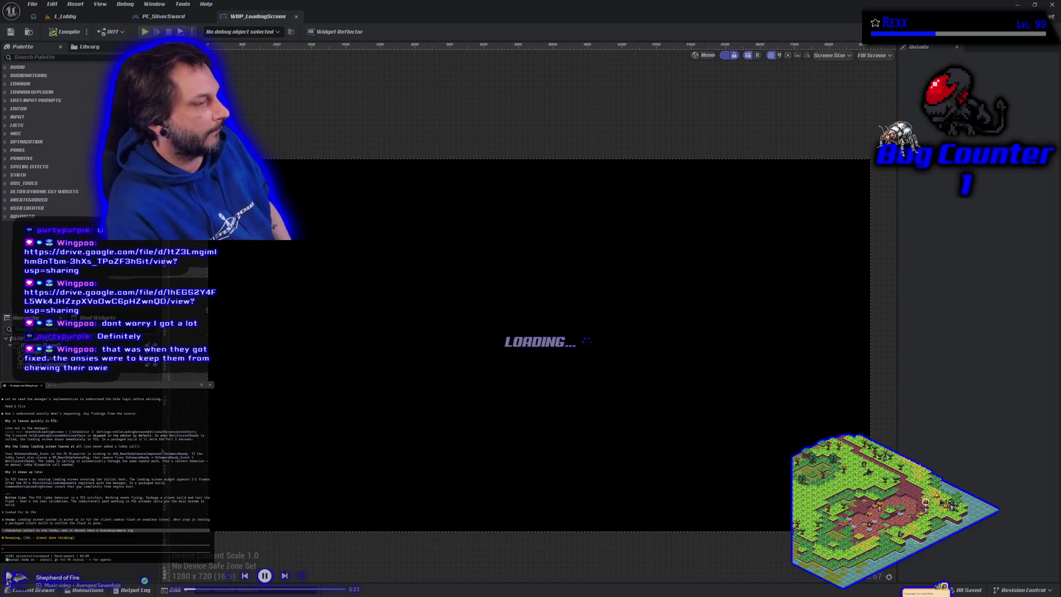
{"action": "key", "text": "Escape"}
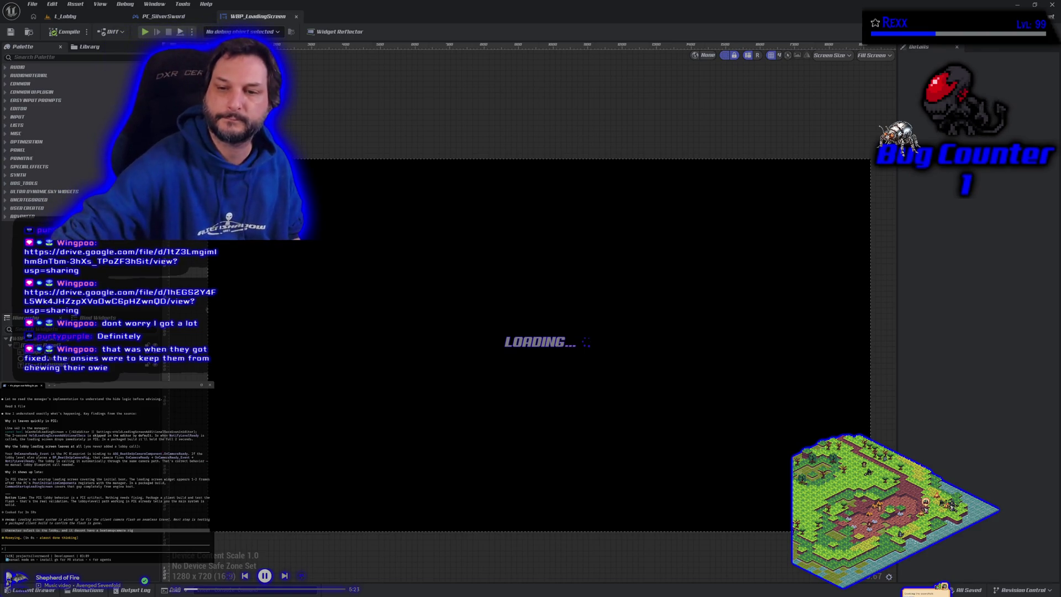
{"action": "left_click", "coordinate": [61, 18]}
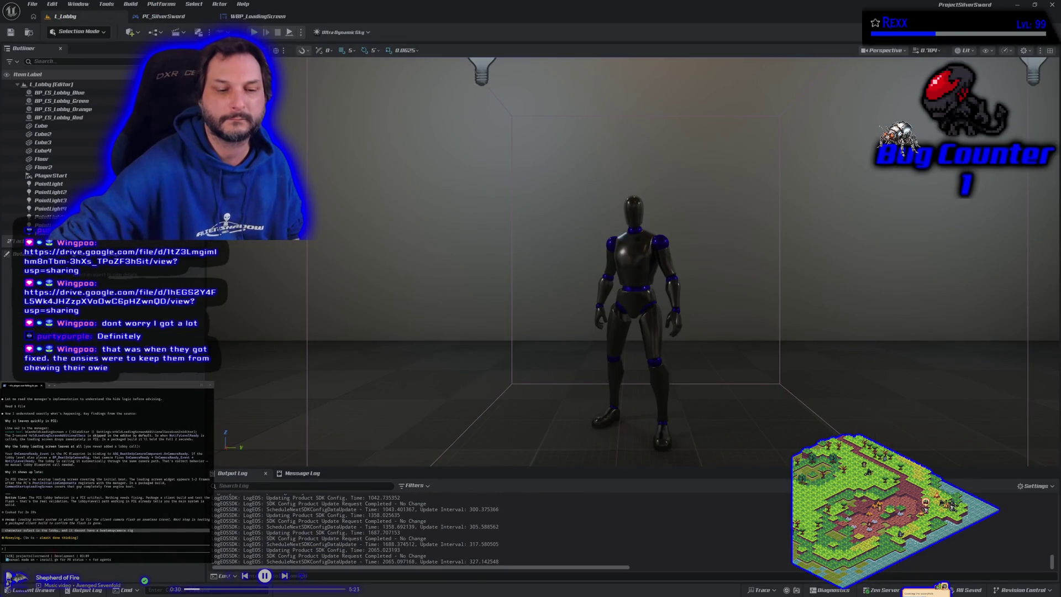
Open L_MainMenu from the Content Drawer's Levels folder and show the Platforms packaging menu.
{"action": "left_click", "coordinate": [30, 590]}
{"action": "double_click", "coordinate": [126, 511]}
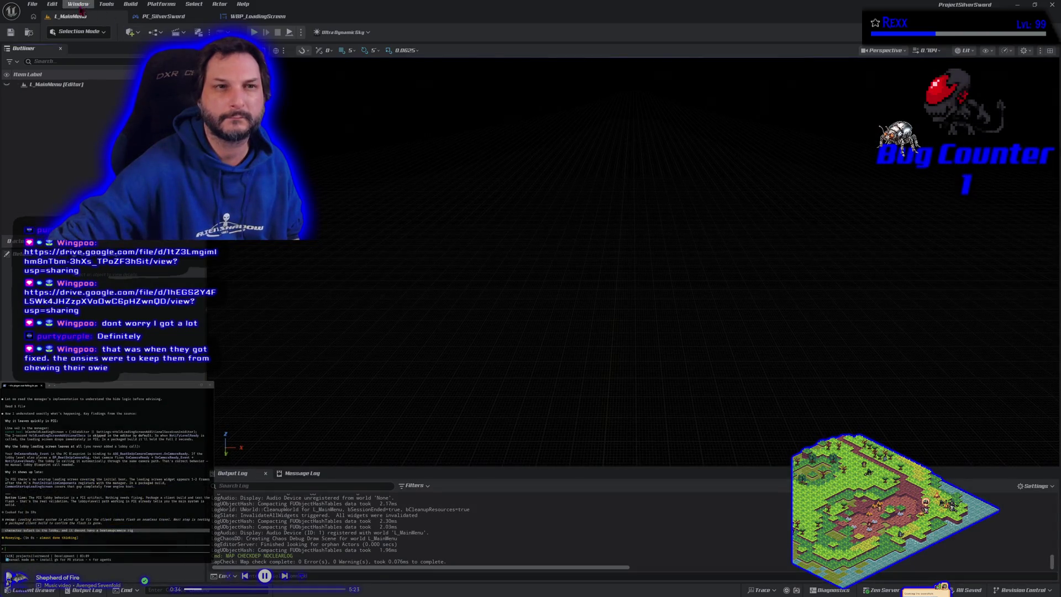
{"action": "left_click", "coordinate": [32, 4]}
{"action": "left_click", "coordinate": [33, 4]}
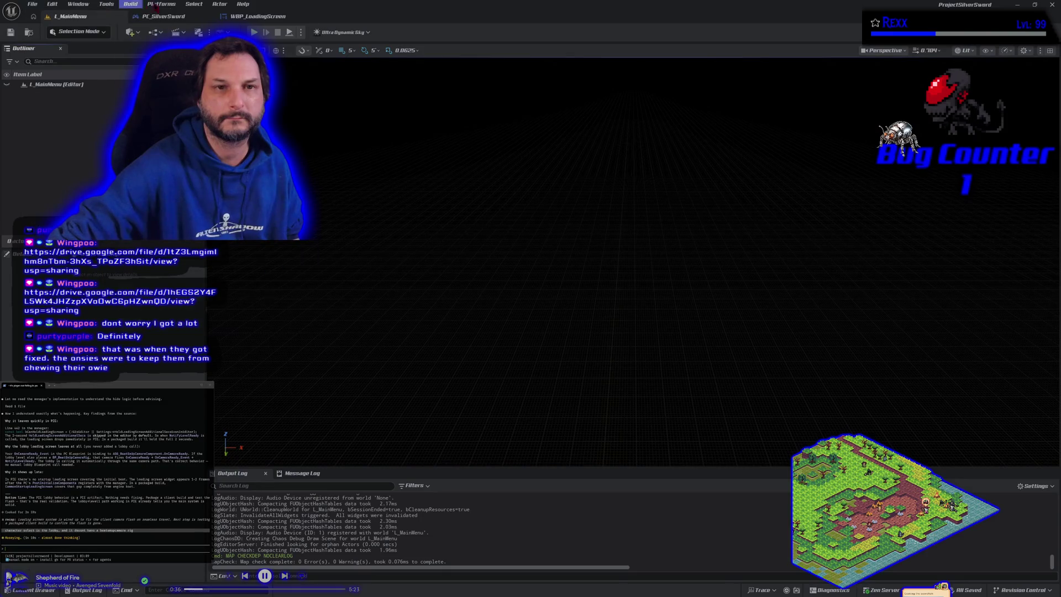
{"action": "left_click", "coordinate": [161, 4]}
Dismiss the Windows platform packaging options menu.
{"action": "mouse_move", "coordinate": [221, 89]}
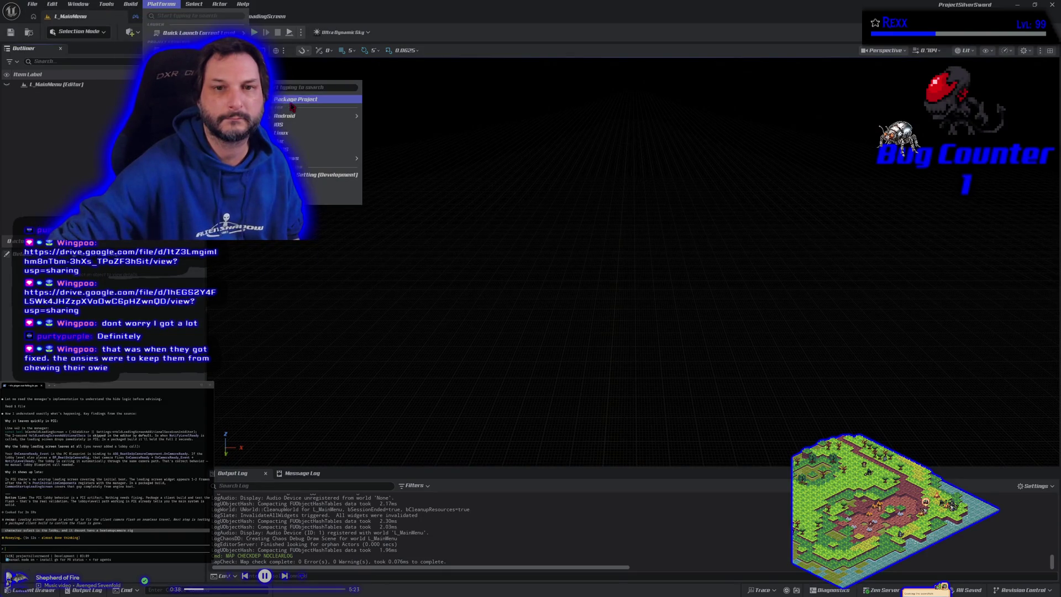
{"action": "key", "text": "Escape"}
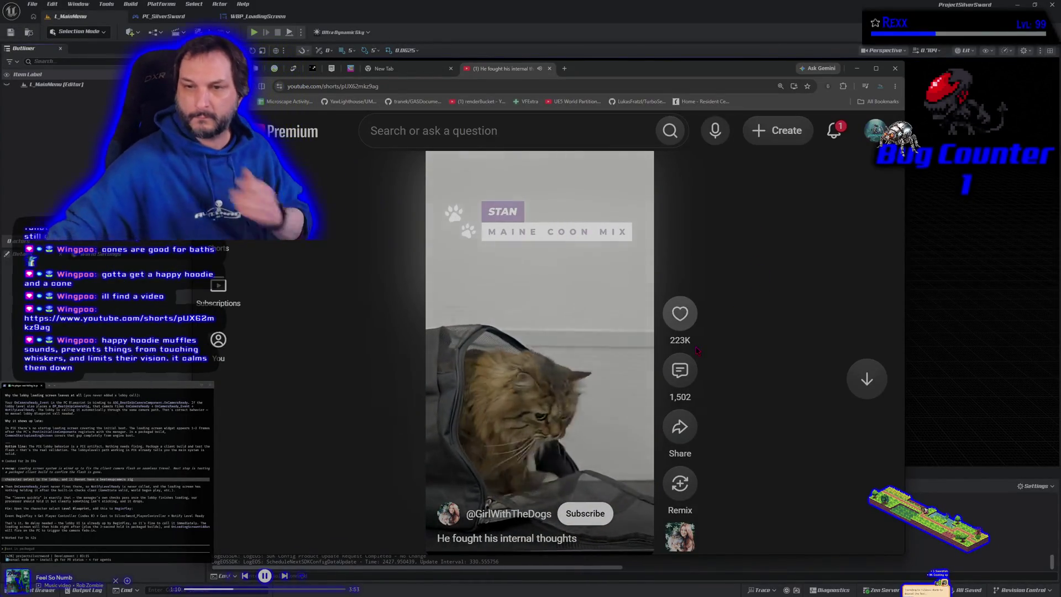
Mute and pause the cat Short in maximized Chrome, close its tab, and return to Unreal Editor.
{"action": "left_click", "coordinate": [488, 170]}
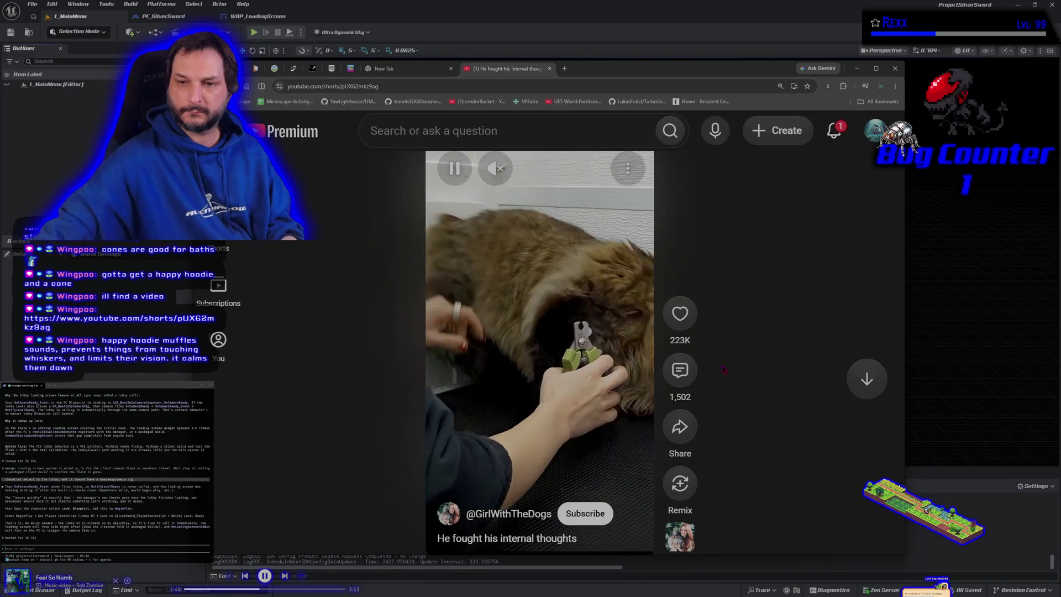
{"action": "left_click", "coordinate": [876, 69]}
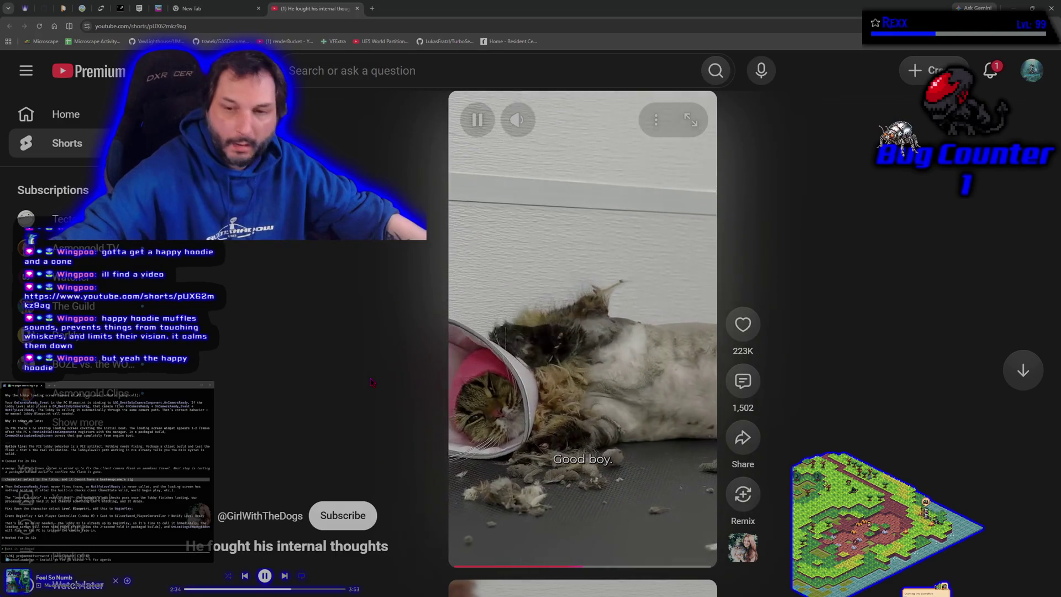
{"action": "key", "text": "space"}
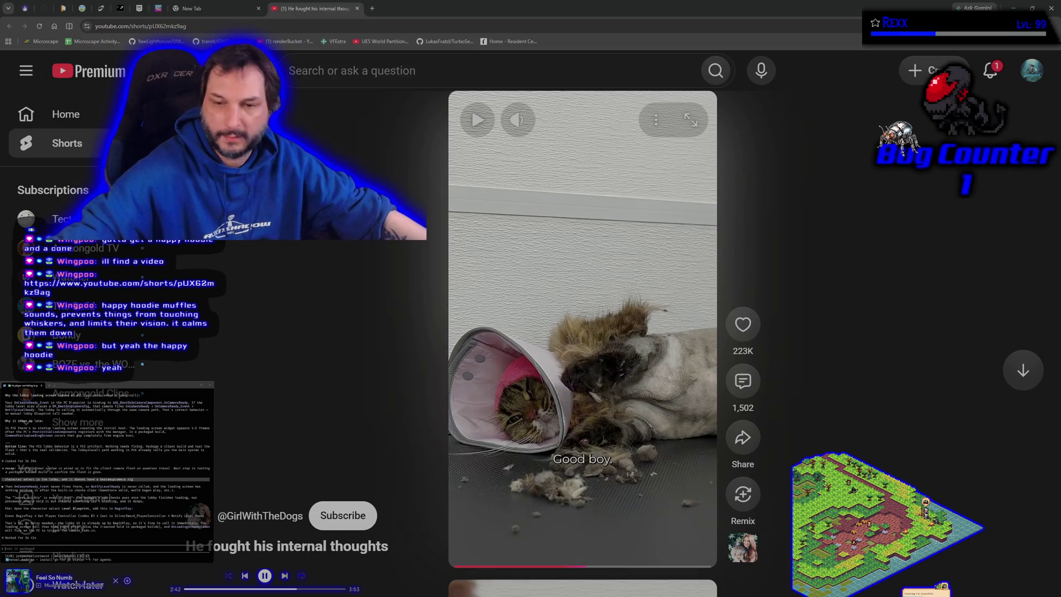
{"action": "left_click", "coordinate": [356, 8]}
{"action": "key", "text": "alt+Tab"}
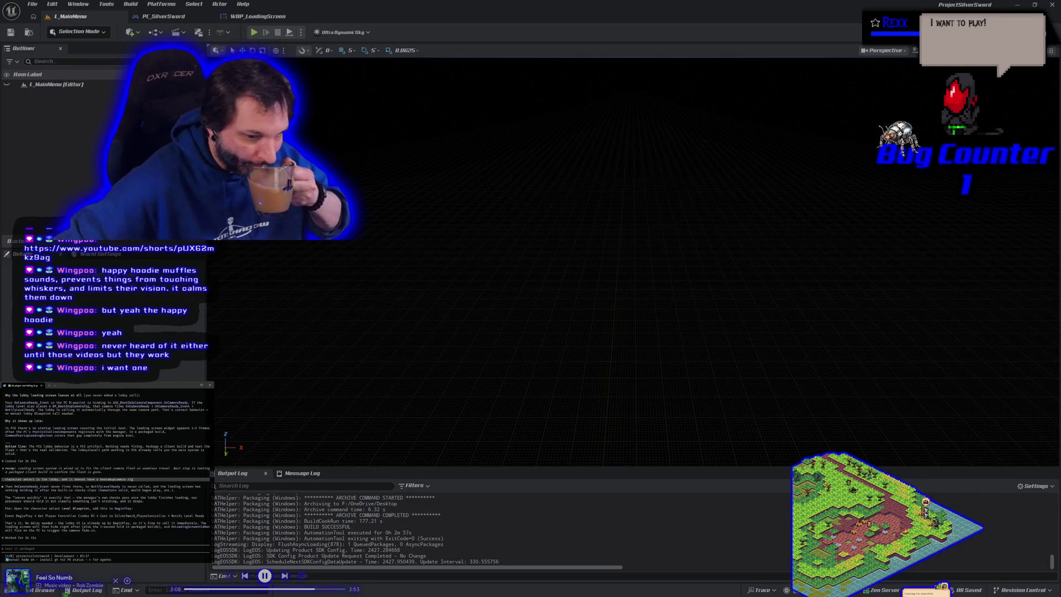
Open the L_Lobby level from the Content Drawer and bring up its level blueprint graph.
{"action": "left_click", "coordinate": [44, 590]}
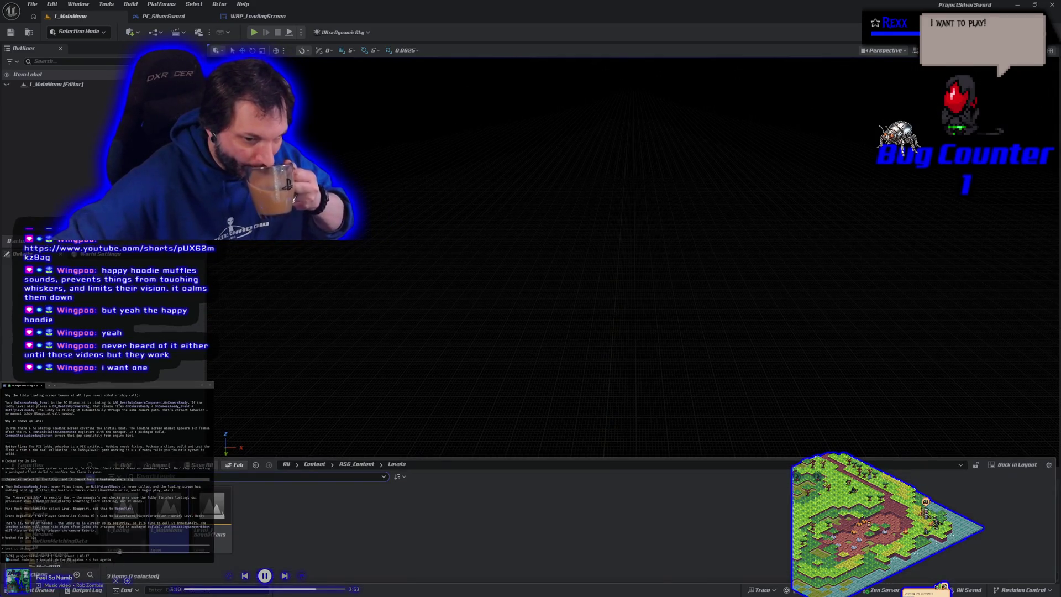
{"action": "double_click", "coordinate": [125, 546]}
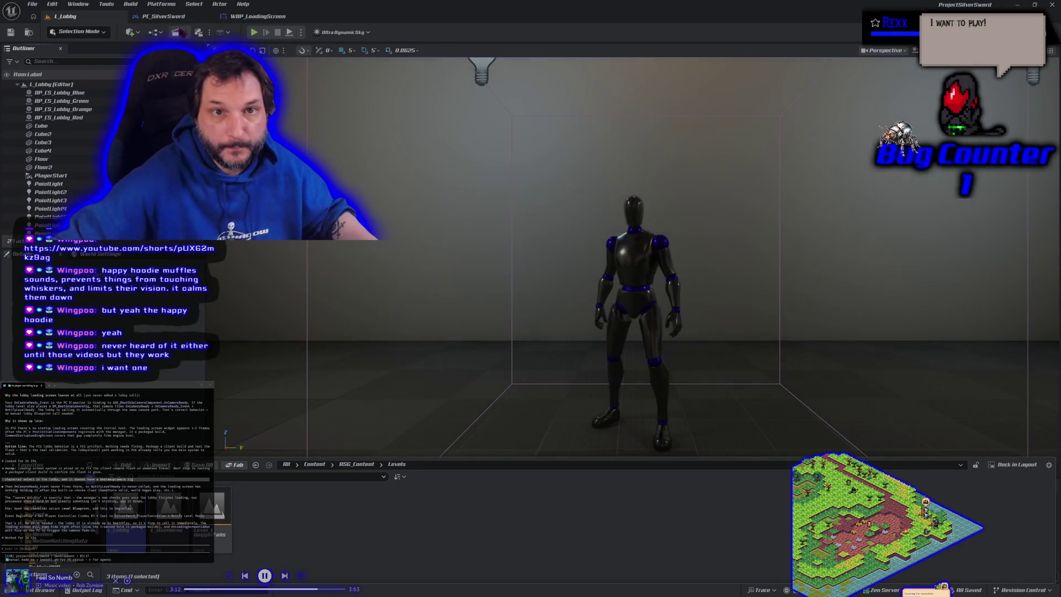
{"action": "mouse_move", "coordinate": [276, 72]}
{"action": "left_click", "coordinate": [309, 215]}
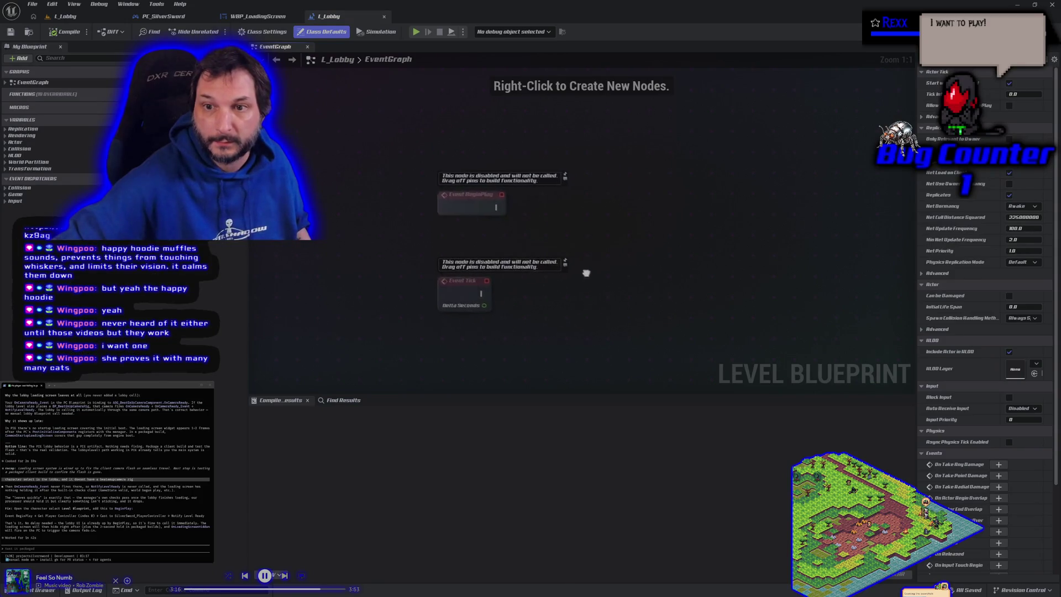
{"action": "left_click_drag", "start_coordinate": [589, 273], "coordinate": [518, 283]}
Add a Get Player Controller node below Event BeginPlay and cast it to SilverSword_PlayerController.
{"action": "right_click", "coordinate": [481, 240]}
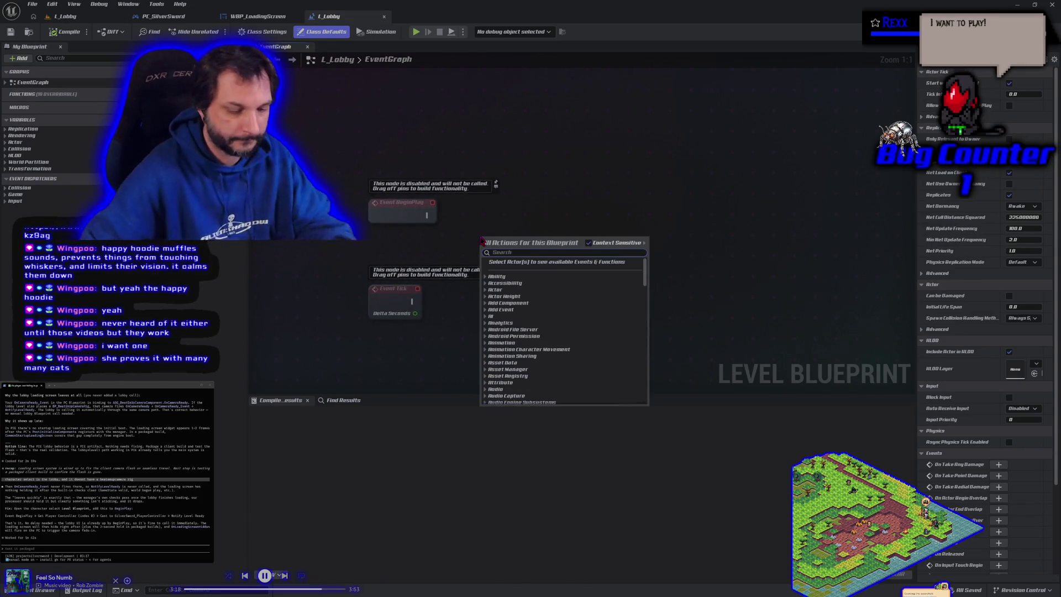
{"action": "type", "text": "get"}
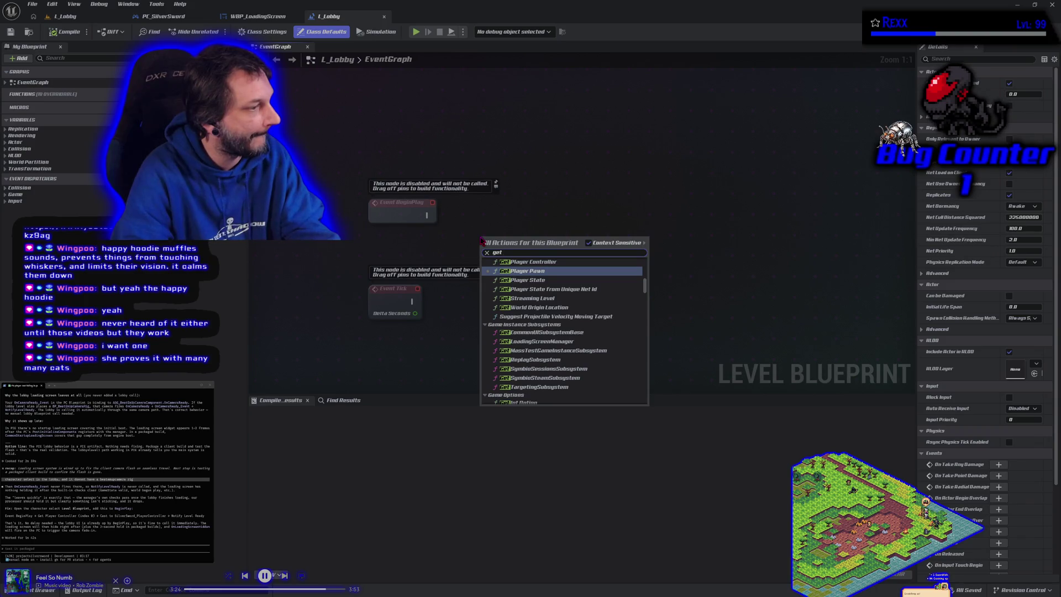
{"action": "type", "text": " player contro"}
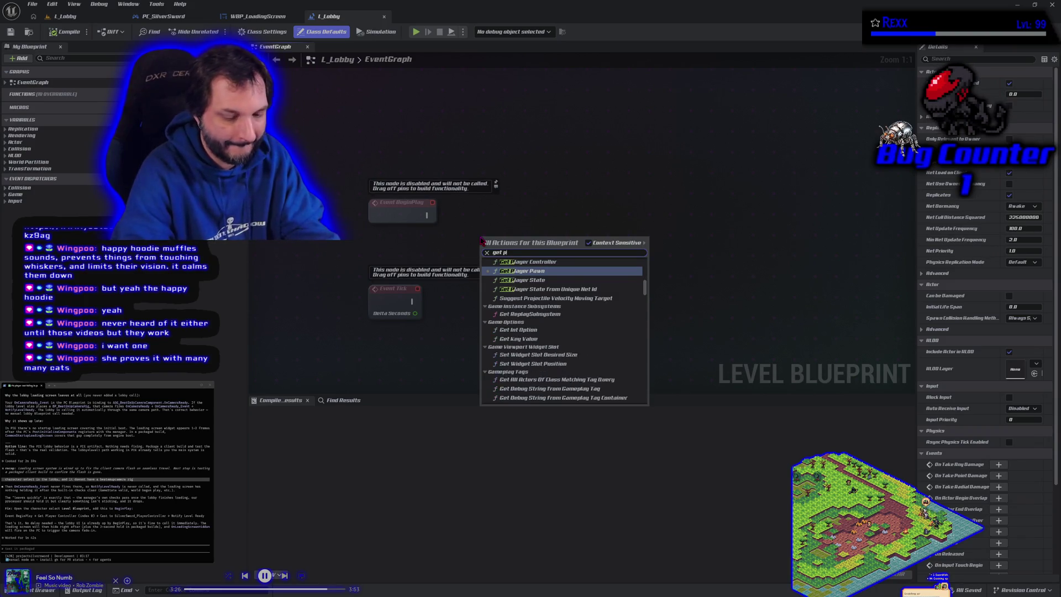
{"action": "key", "text": "Return"}
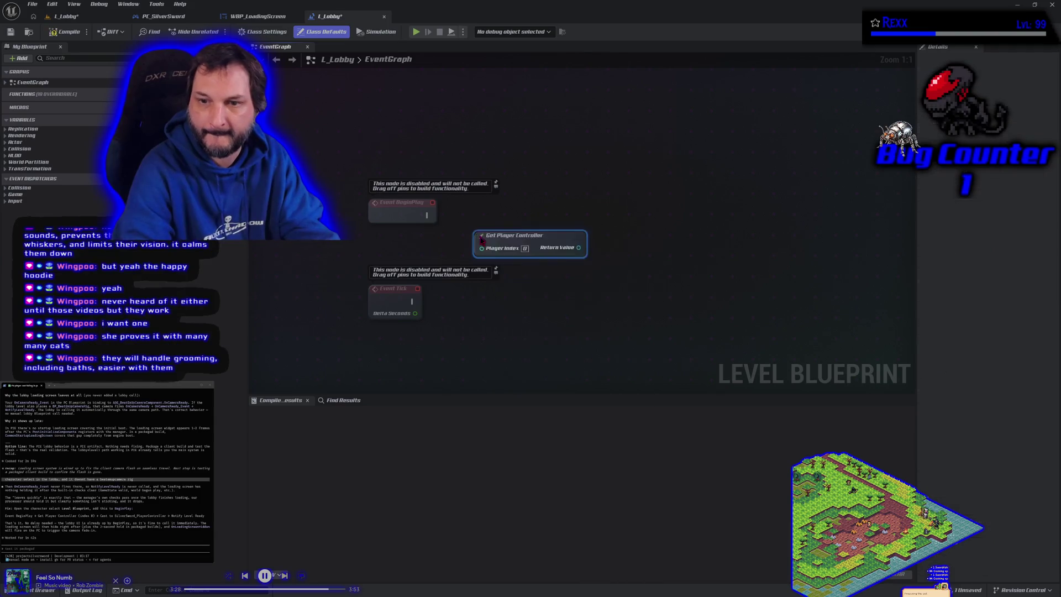
{"action": "left_click_drag", "start_coordinate": [513, 243], "coordinate": [374, 240]}
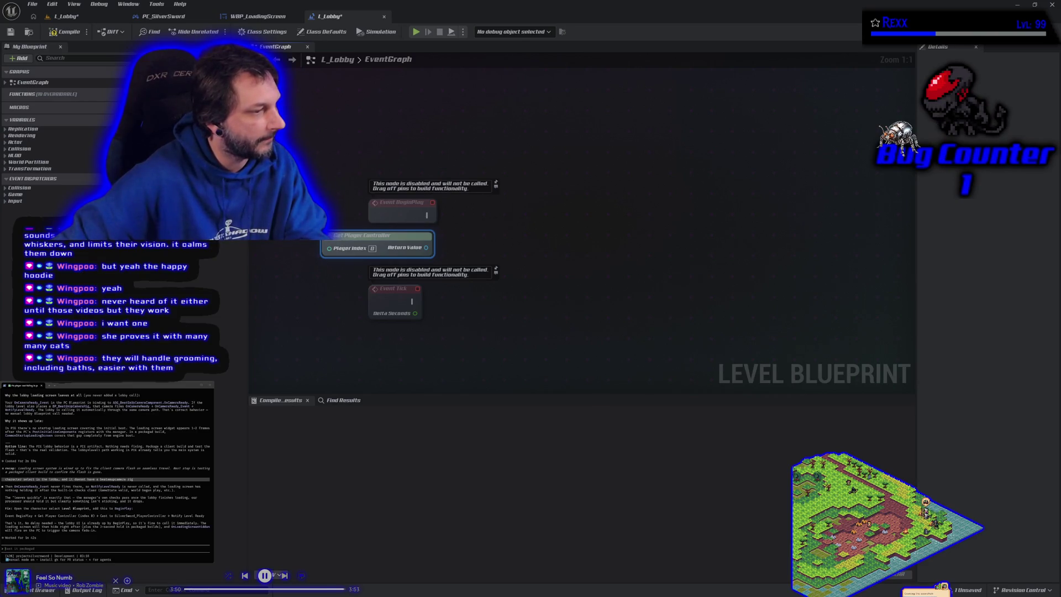
{"action": "left_click_drag", "start_coordinate": [426, 248], "coordinate": [466, 251]}
{"action": "type", "text": "cast"}
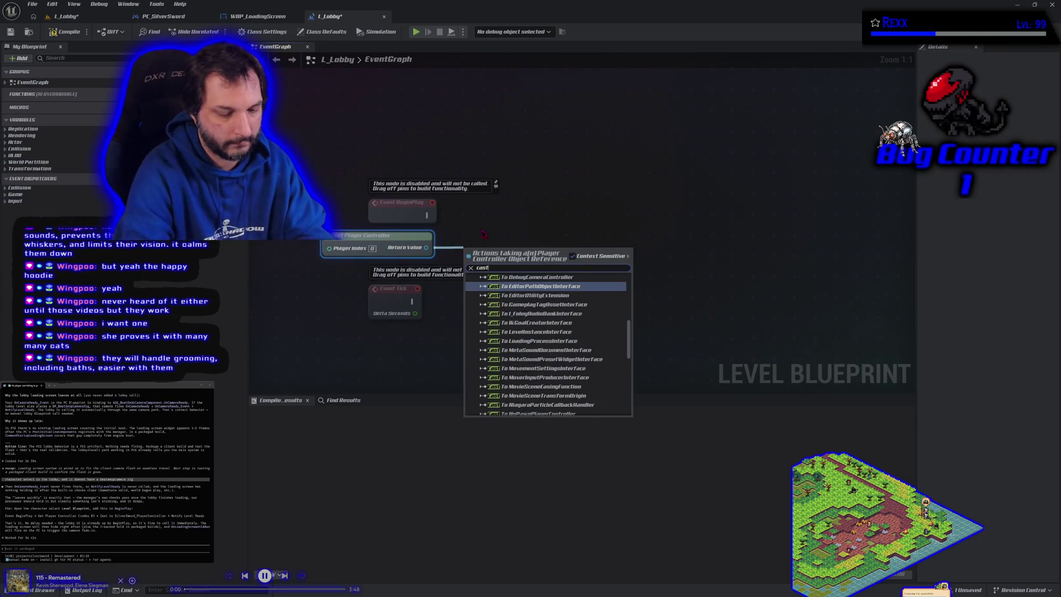
{"action": "type", "text": " to silver"}
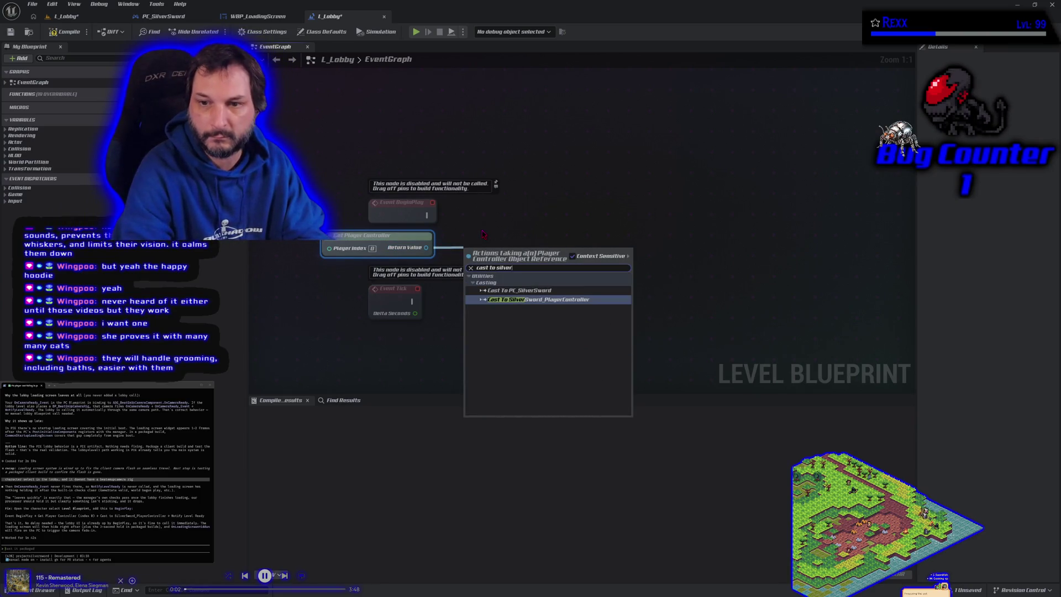
{"action": "key", "text": "Return"}
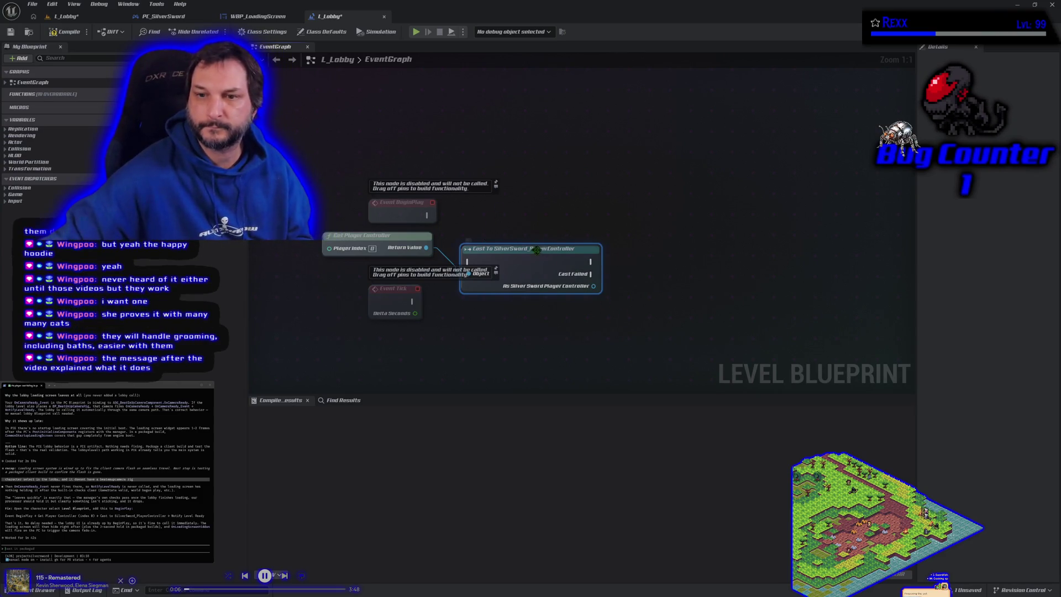
{"action": "left_click_drag", "start_coordinate": [537, 250], "coordinate": [564, 230]}
Wire a Notify Level Ready node from the cast's controller output and ask about the lobby's player controller.
{"action": "left_click_drag", "start_coordinate": [620, 266], "coordinate": [636, 260]}
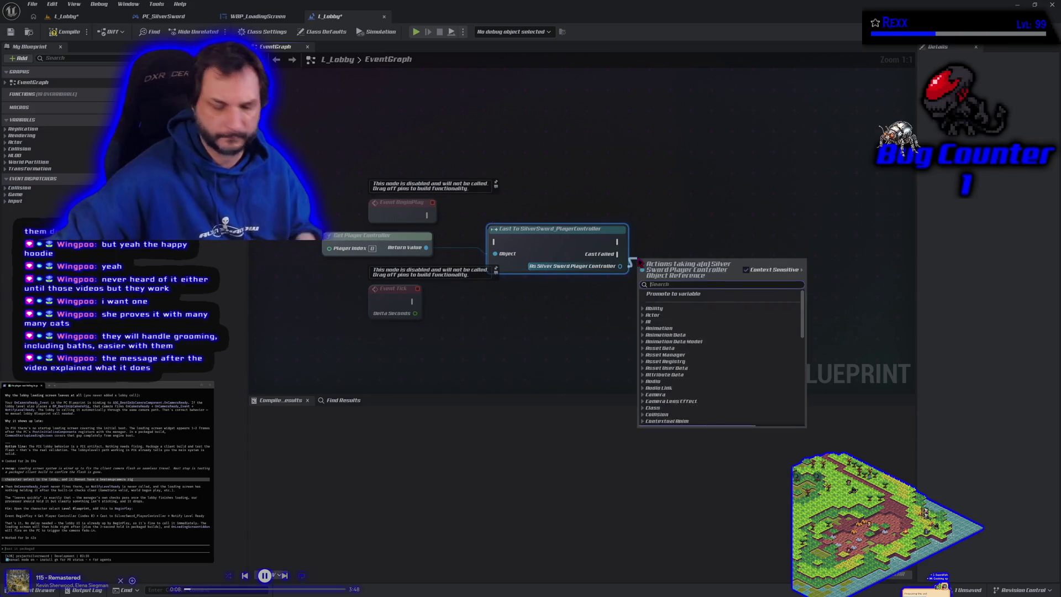
{"action": "type", "text": "notify level ready"}
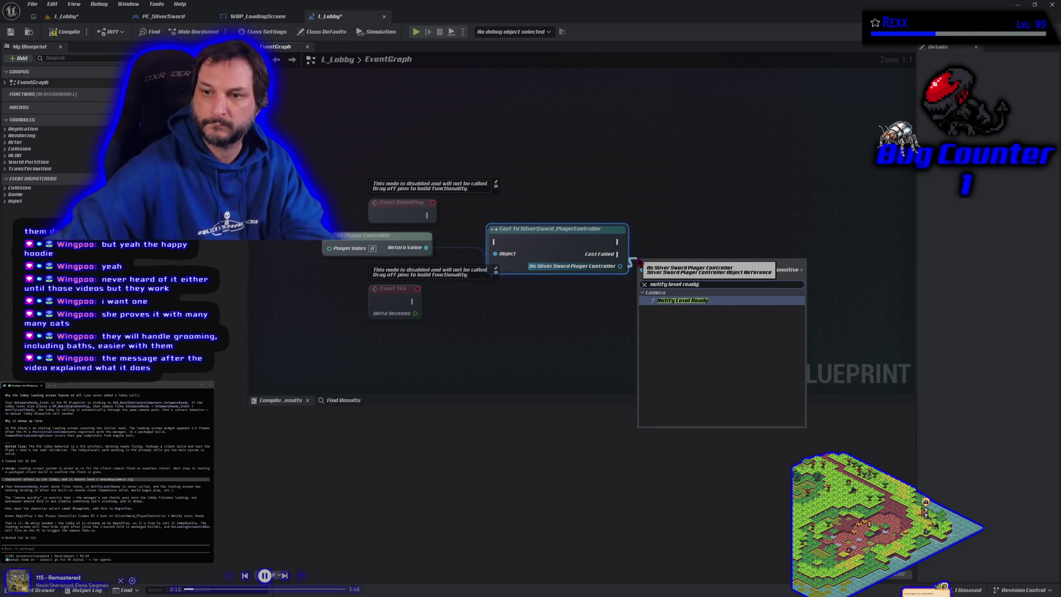
{"action": "left_click", "coordinate": [723, 300]}
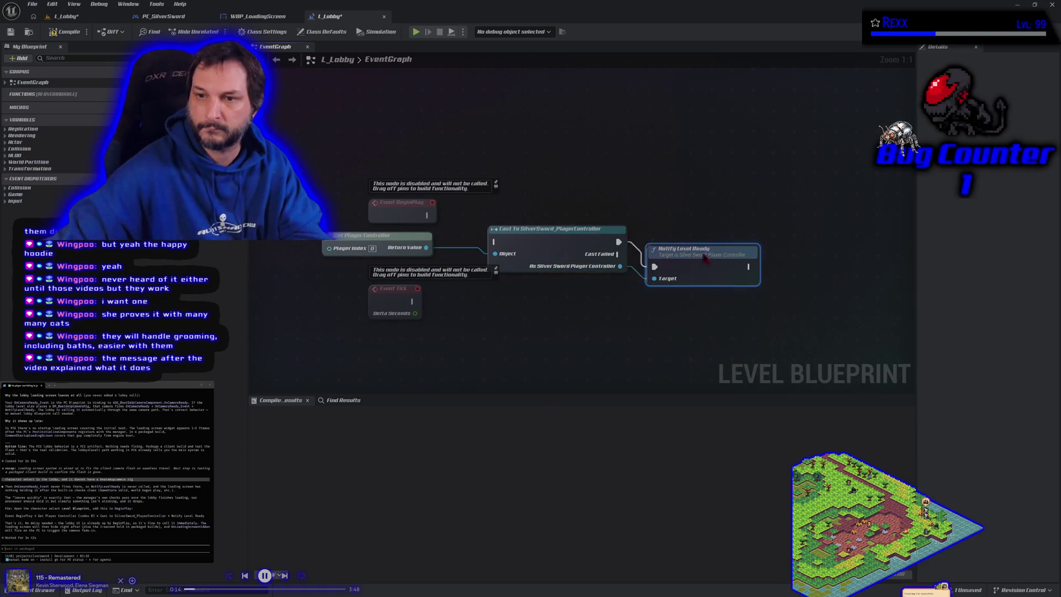
{"action": "left_click_drag", "start_coordinate": [703, 260], "coordinate": [716, 246]}
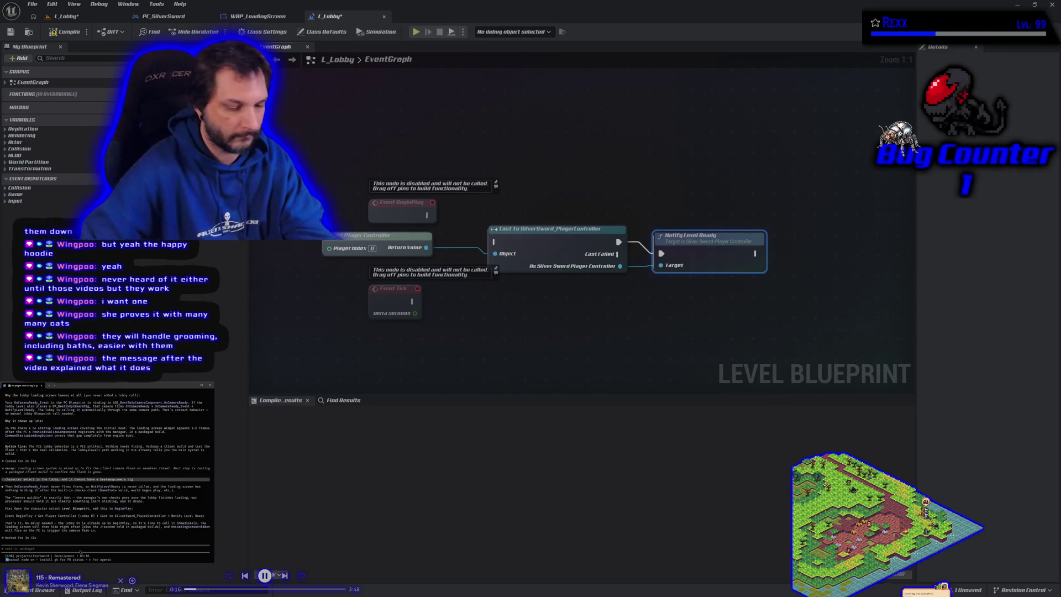
{"action": "type", "text": "um"}
{"action": "type", "text": "n"}
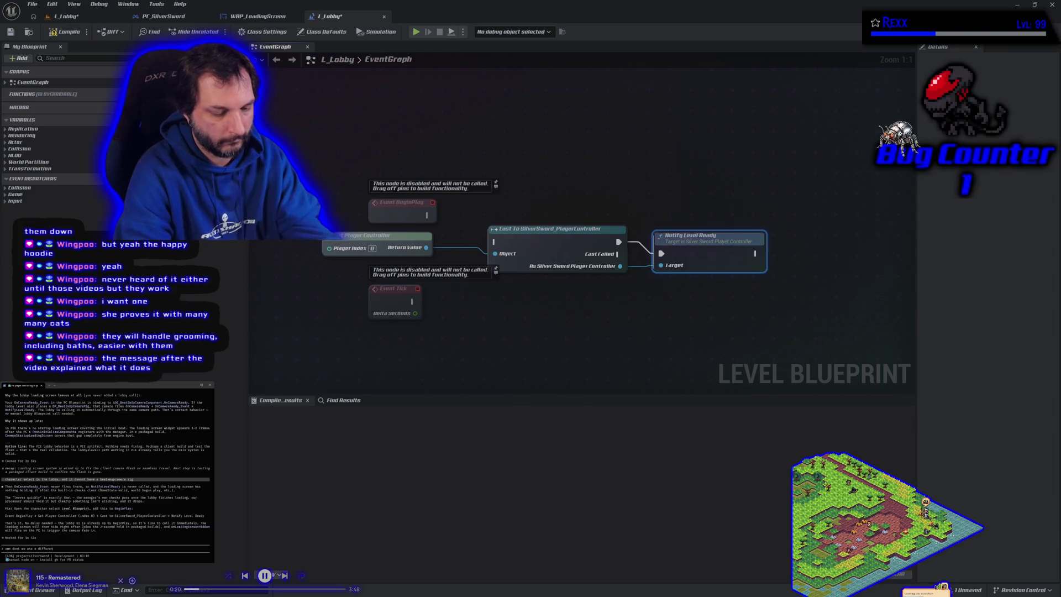
{"action": "type", "text": "t wolayer controller for"}
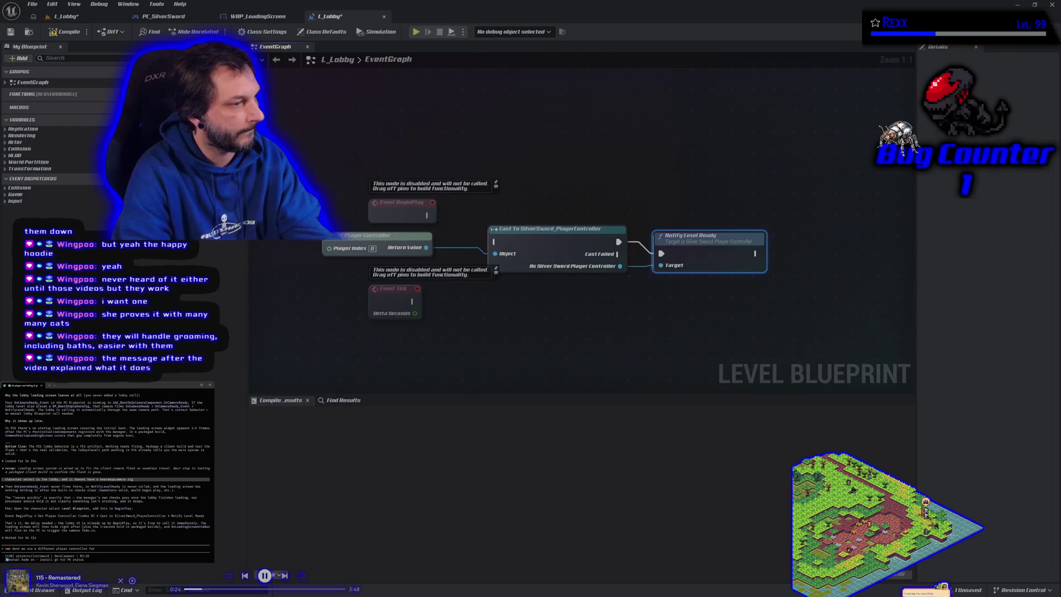
{"action": "type", "text": " the lobby"}
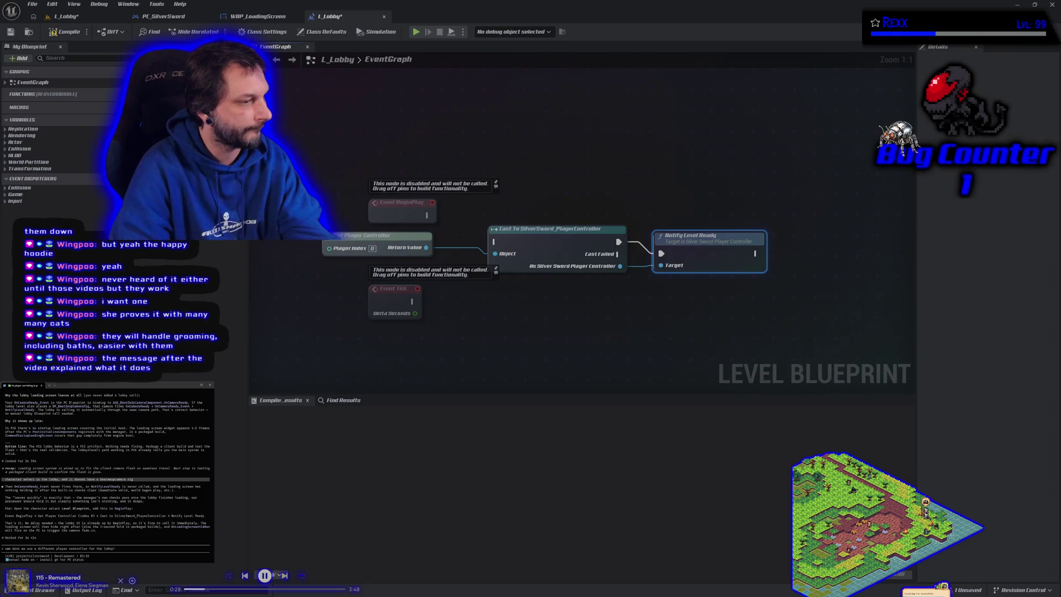
{"action": "type", "text": "?"}
Submit the question about the lobby's player controller, then open the Content Drawer and L_Lobby level view.
{"action": "key", "text": "Return"}
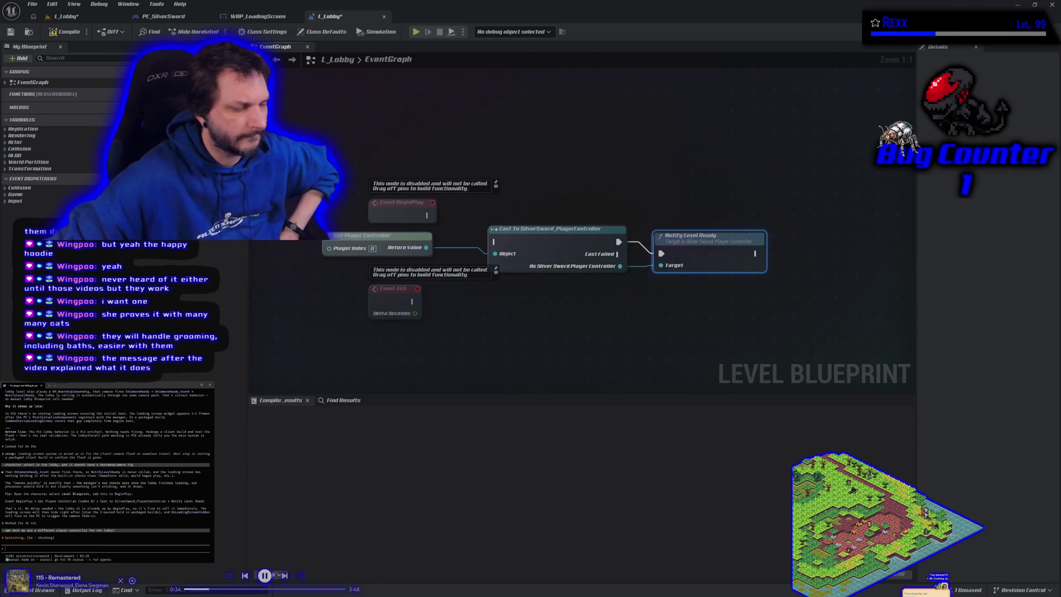
{"action": "left_click", "coordinate": [27, 589]}
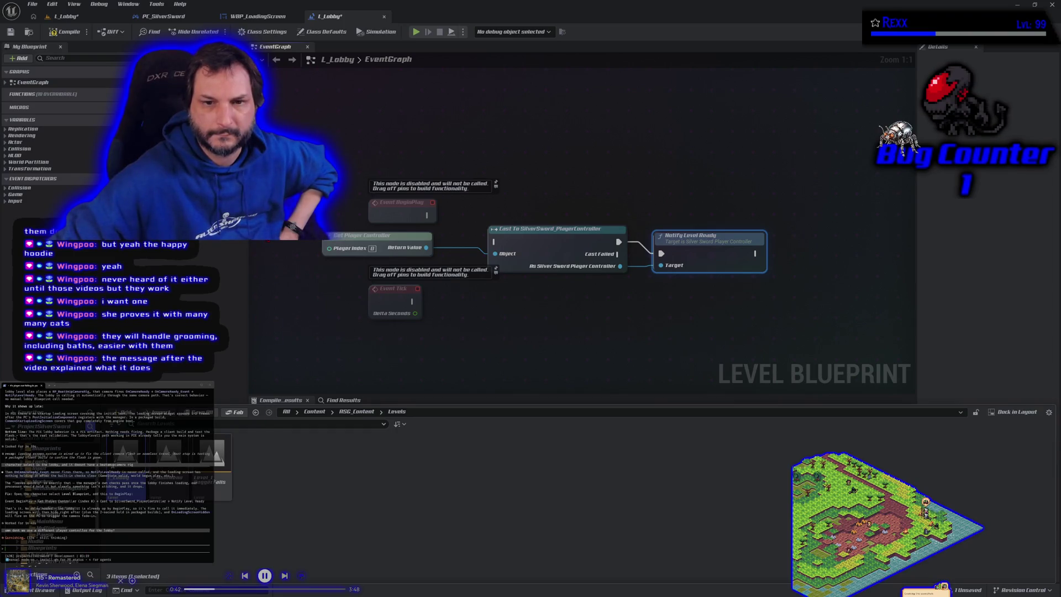
{"action": "left_click", "coordinate": [66, 16]}
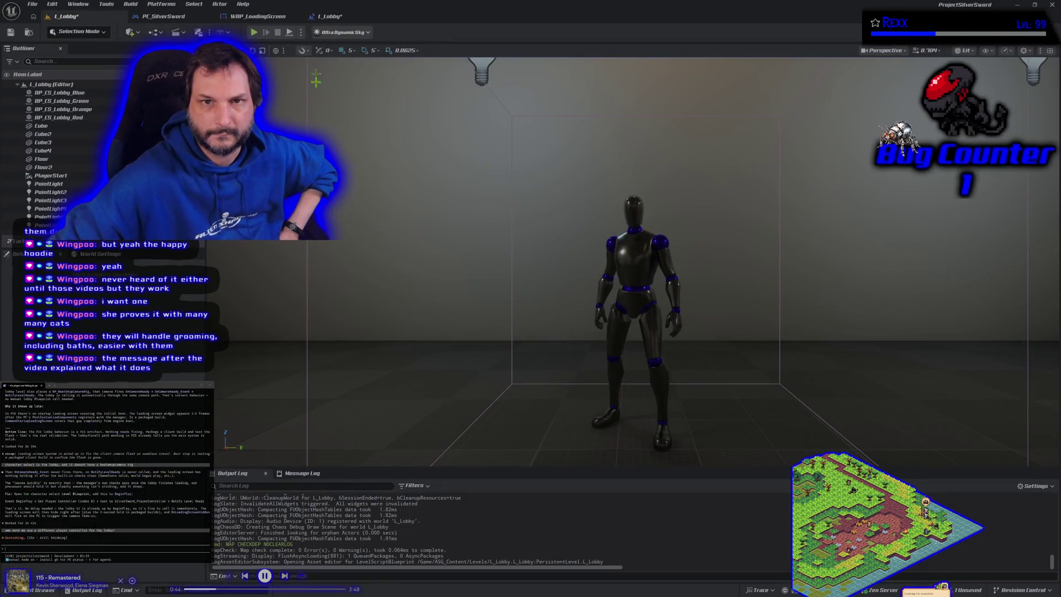
Zoom and orbit the viewport to look down on the lobby room and its characters.
{"action": "scroll", "coordinate": [359, 258], "scroll_direction": "down", "scroll_amount": 10}
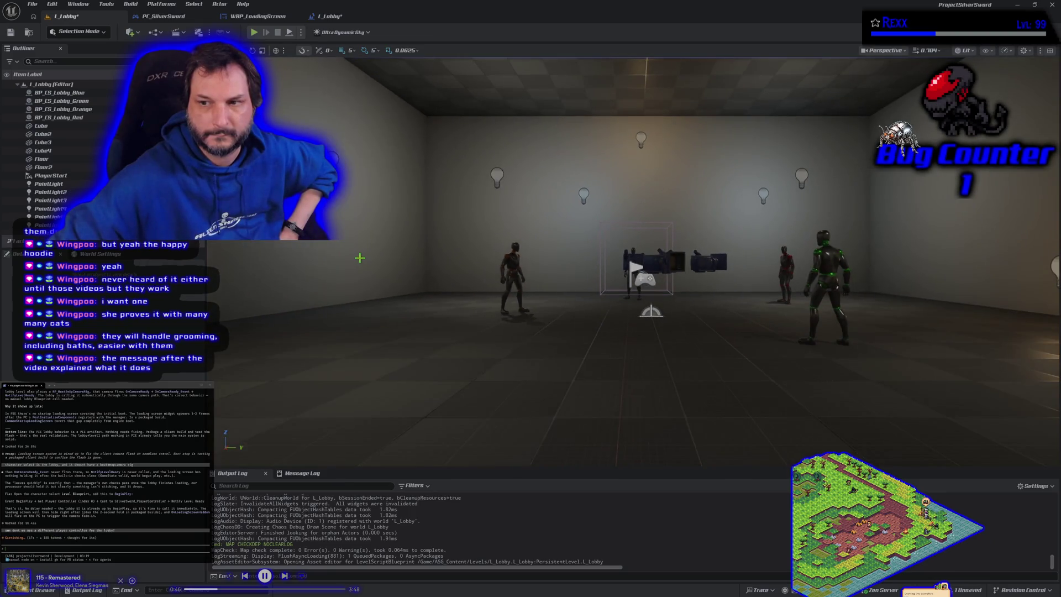
{"action": "scroll", "coordinate": [360, 258], "scroll_direction": "up", "scroll_amount": 3}
{"action": "scroll", "coordinate": [370, 305], "scroll_direction": "up", "scroll_amount": 3}
{"action": "mouse_move", "coordinate": [371, 305]}
{"action": "left_mouse_down"}
{"action": "mouse_move", "coordinate": [377, 365]}
{"action": "mouse_move", "coordinate": [377, 331]}
{"action": "left_mouse_up"}
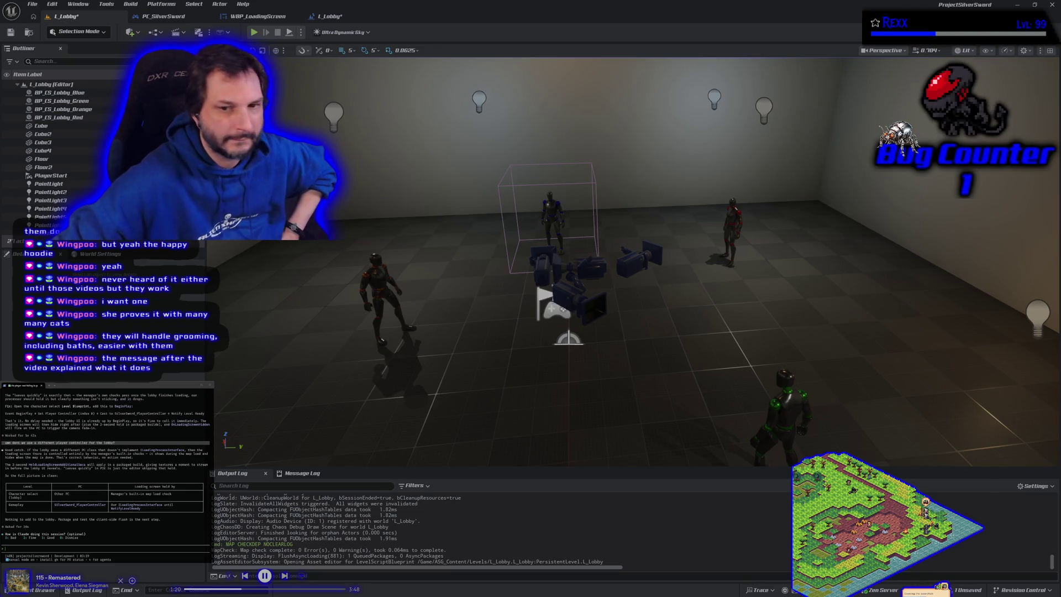
Delete the Get Player Controller, cast and Notify Level Ready nodes from L_Lobby's level blueprint.
{"action": "left_click", "coordinate": [328, 16]}
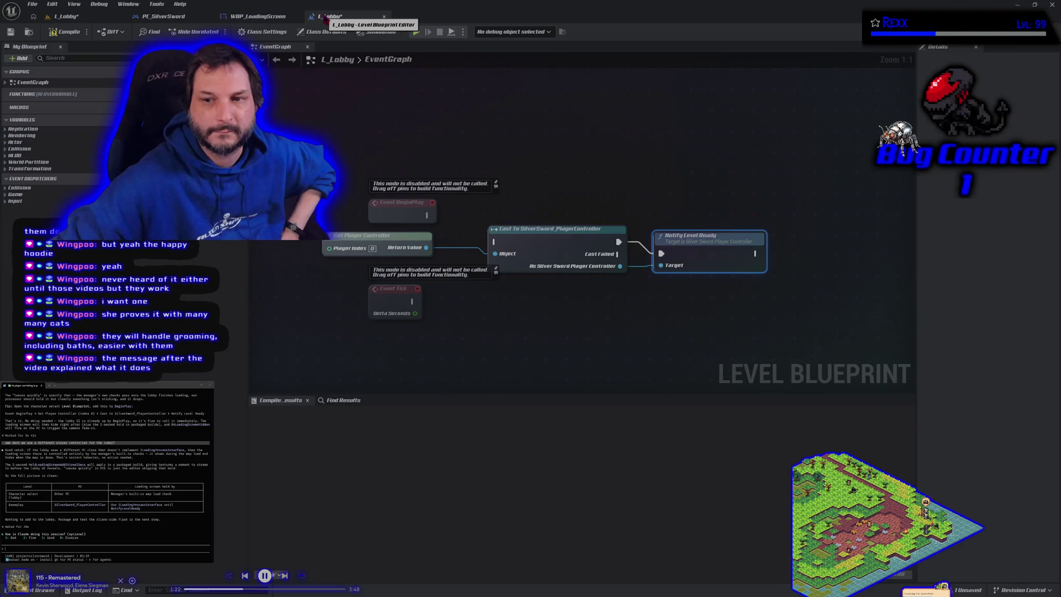
{"action": "mouse_move", "coordinate": [431, 236]}
{"action": "left_mouse_down"}
{"action": "mouse_move", "coordinate": [608, 204]}
{"action": "mouse_move", "coordinate": [698, 293]}
{"action": "left_mouse_up"}
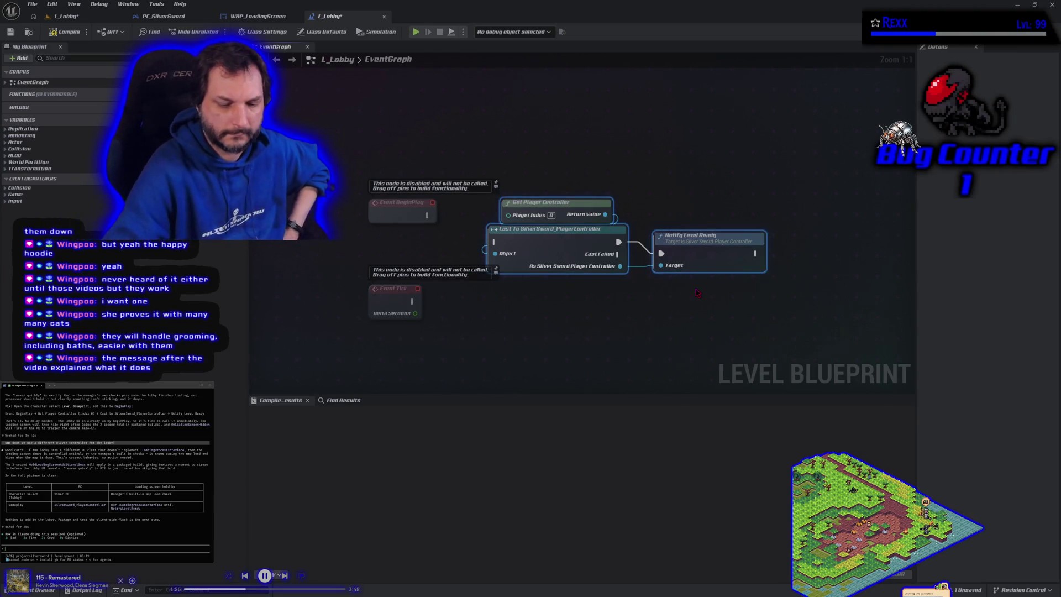
{"action": "key", "text": "Delete"}
Compile and save the L_Lobby level blueprint, then bring up the WBP_LoadingScreen designer.
{"action": "left_click", "coordinate": [63, 33]}
{"action": "left_click", "coordinate": [12, 33]}
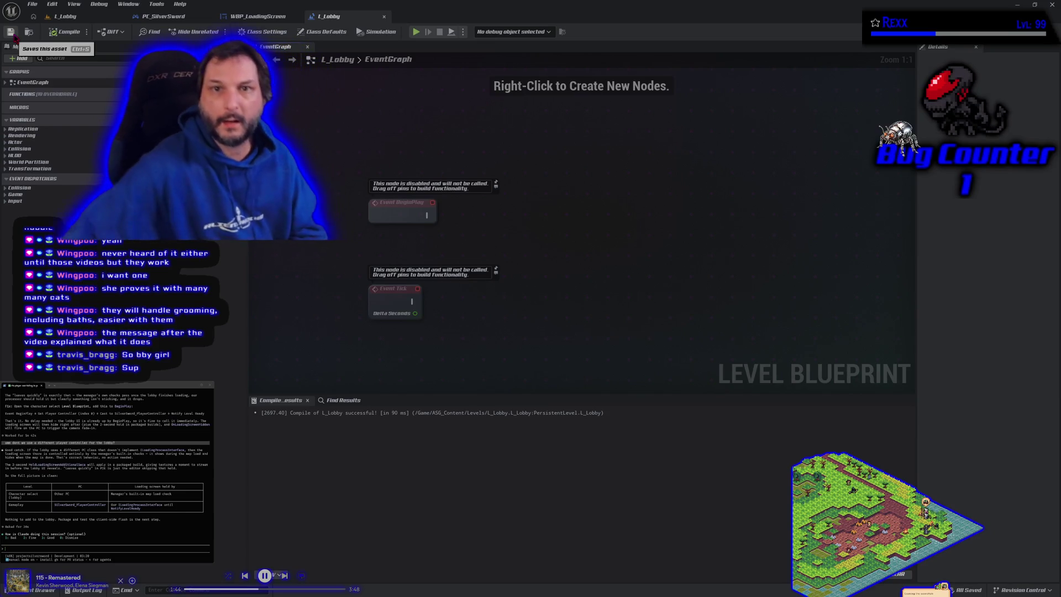
{"action": "left_click", "coordinate": [258, 16]}
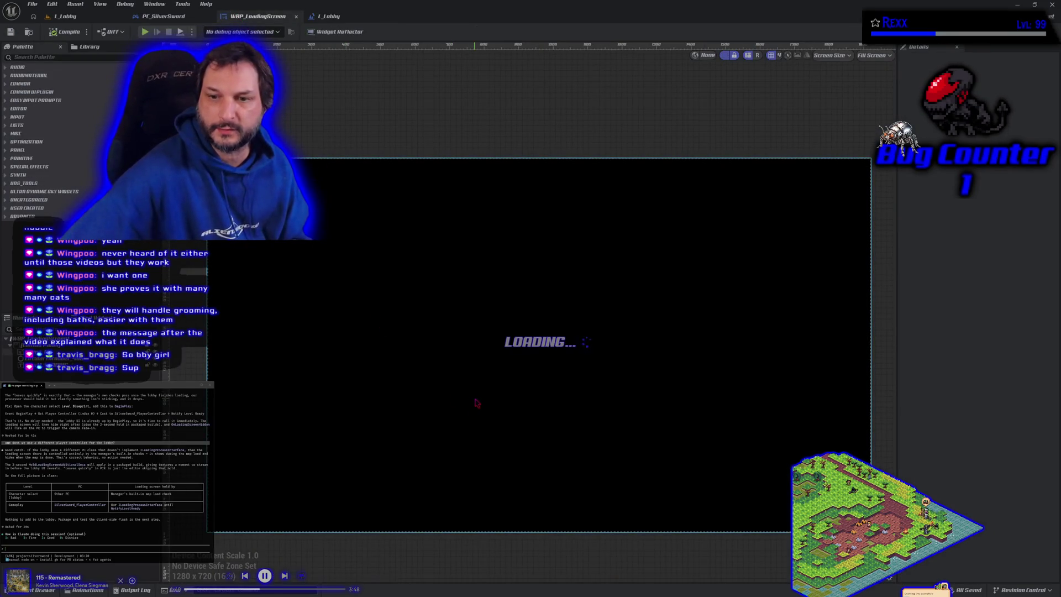
Open L_MainMenu from the Levels folder, play-test the game from it, then stop the session.
{"action": "scroll", "coordinate": [476, 542], "scroll_direction": "up", "scroll_amount": 2}
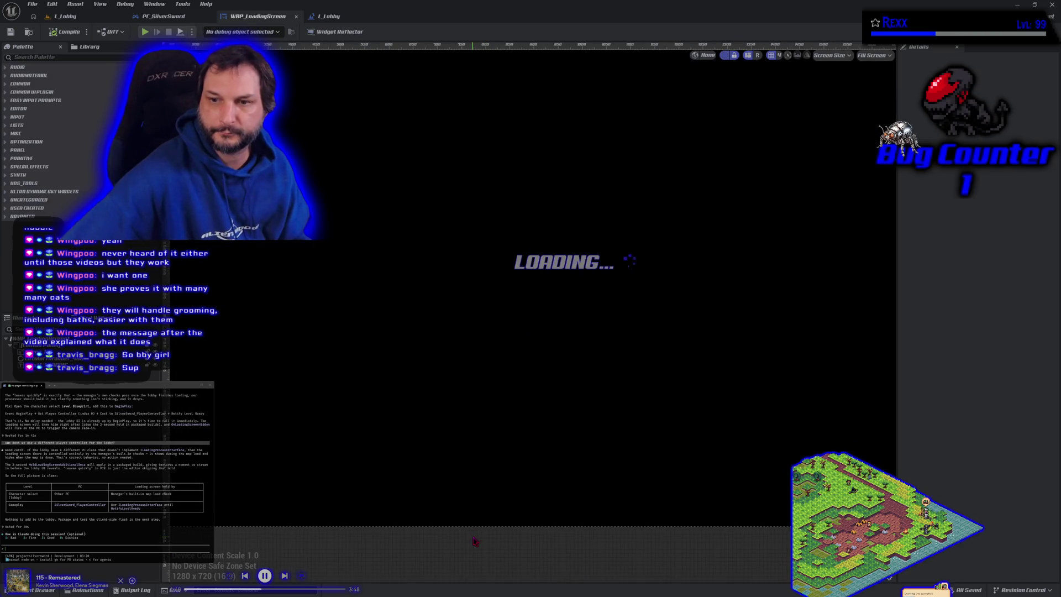
{"action": "left_click", "coordinate": [66, 17]}
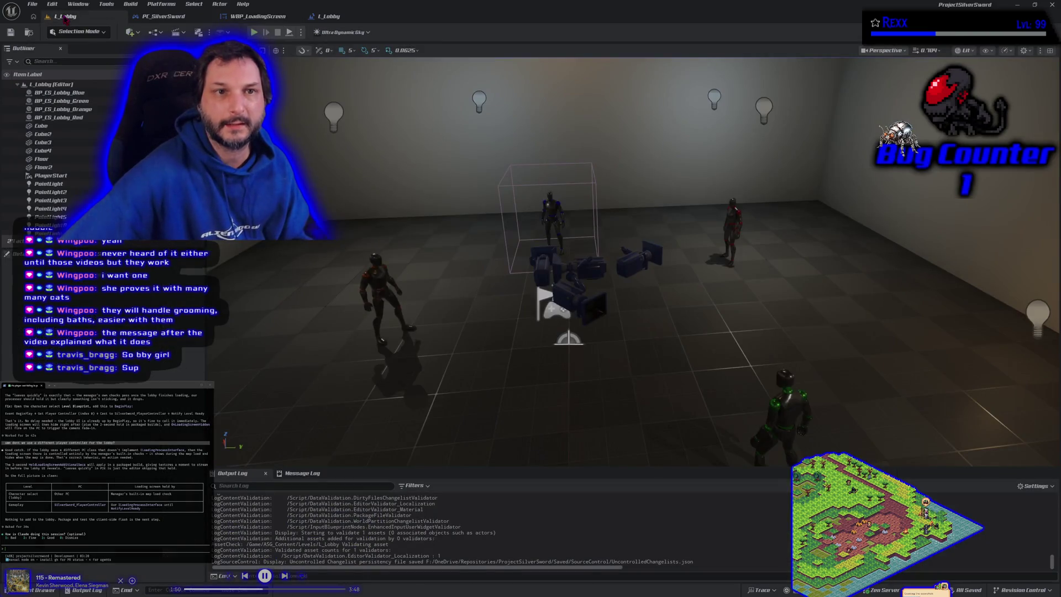
{"action": "left_click", "coordinate": [45, 590]}
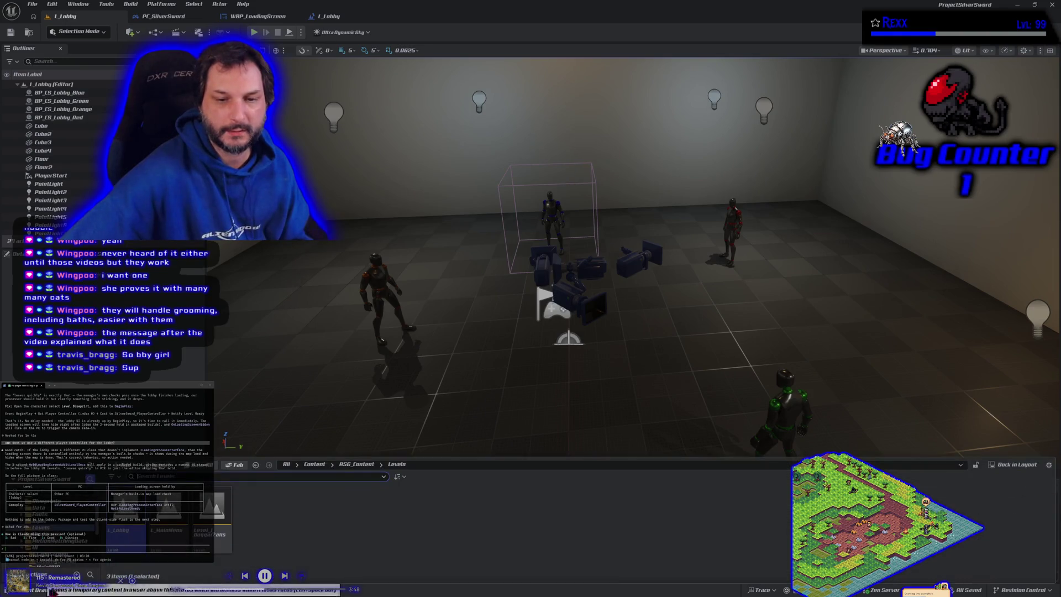
{"action": "double_click", "coordinate": [168, 519]}
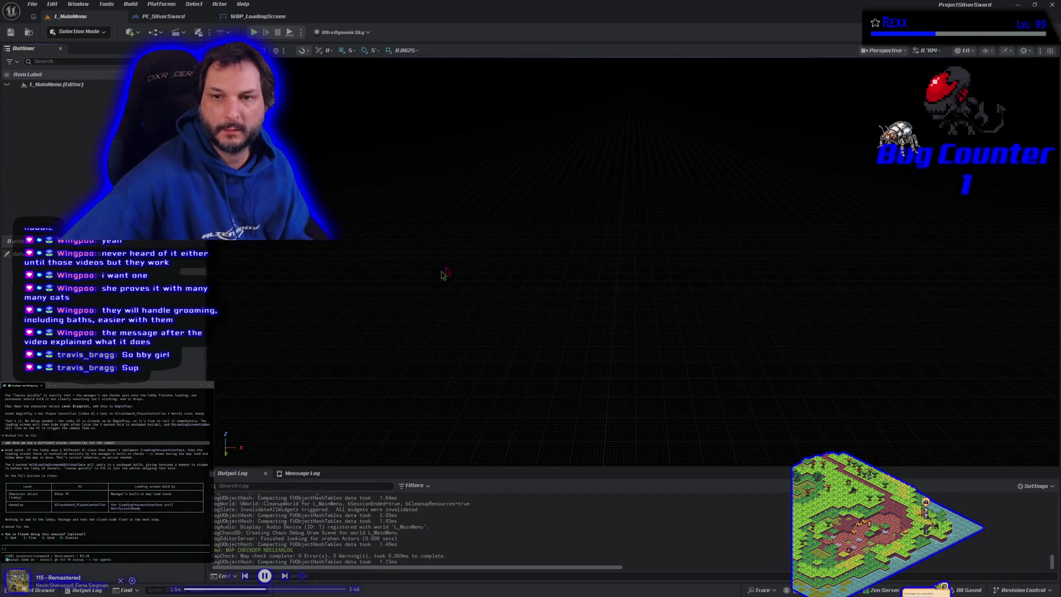
{"action": "left_click", "coordinate": [254, 32]}
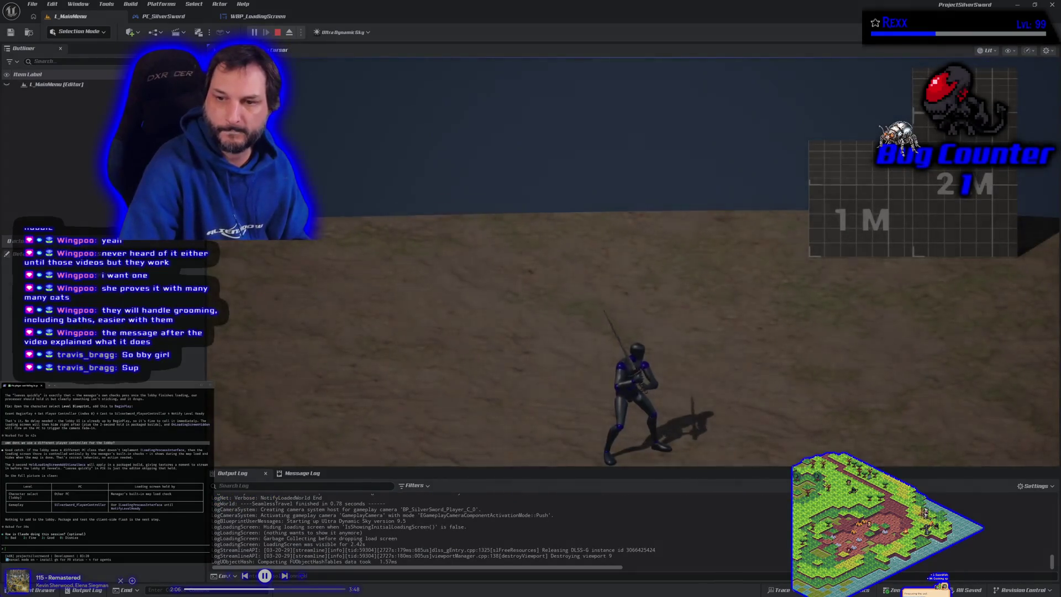
{"action": "key", "text": "Escape"}
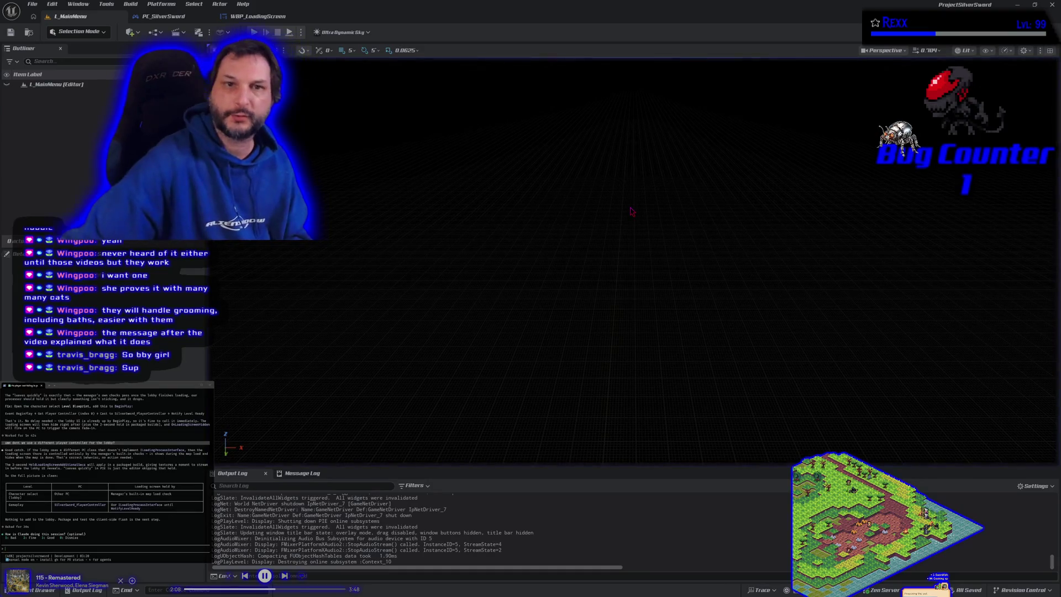
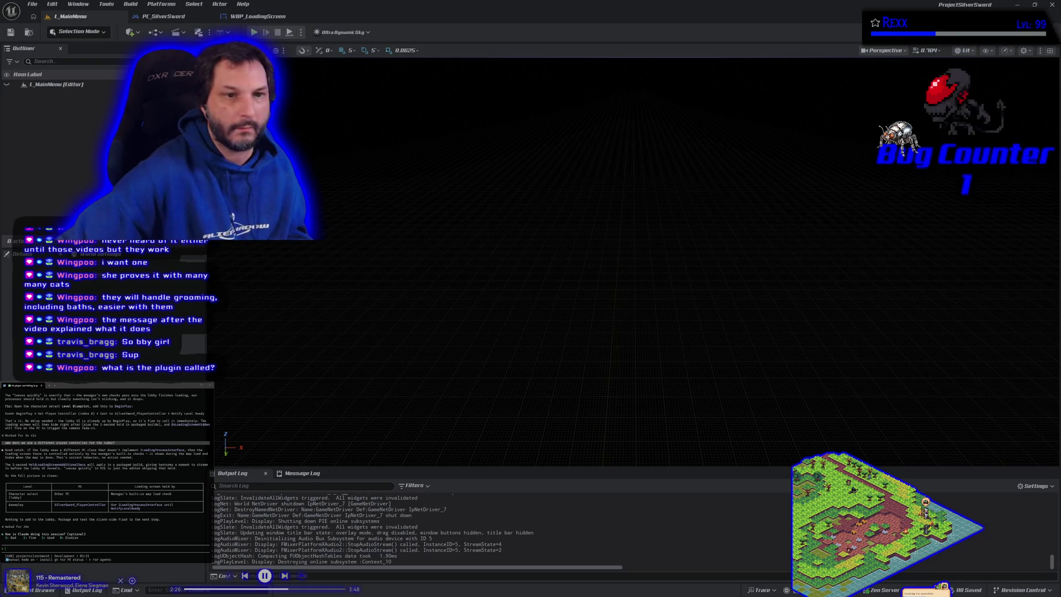
Discard the deleted Application.ico change in GitHub Desktop, leaving 32 files, and minimize the window.
{"action": "key", "text": "alt+Tab"}
{"action": "left_click", "coordinate": [313, 163]}
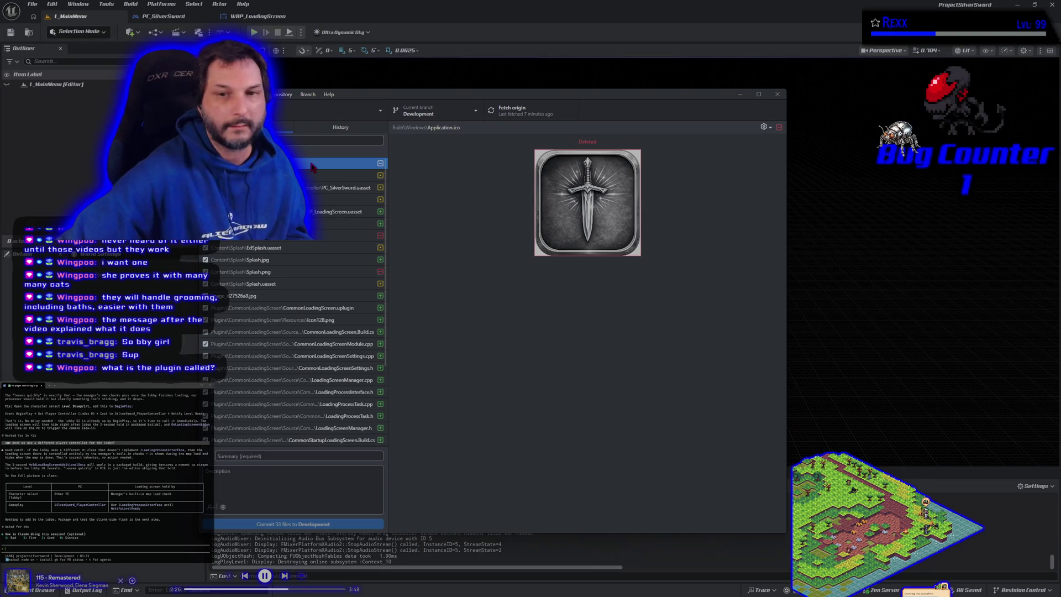
{"action": "right_click", "coordinate": [313, 166]}
{"action": "left_click", "coordinate": [351, 203]}
{"action": "left_click", "coordinate": [505, 353]}
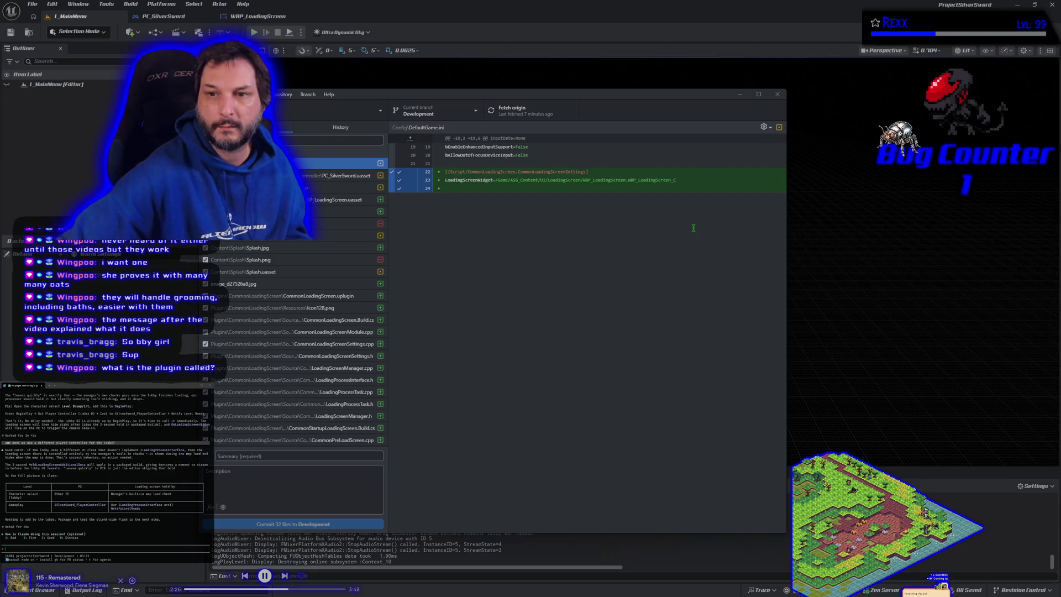
{"action": "left_click", "coordinate": [740, 94]}
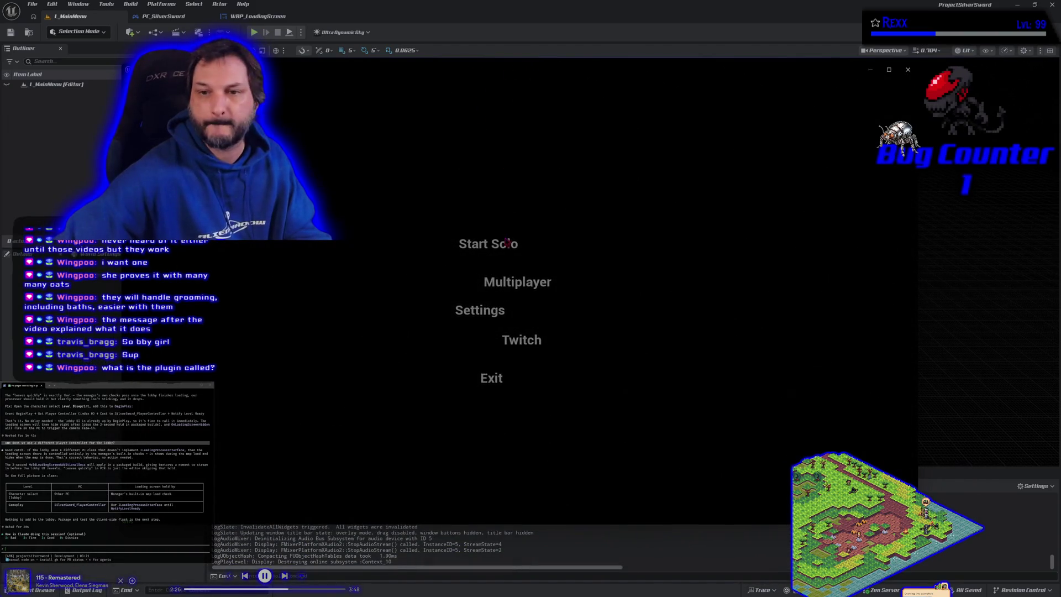
Start Solo from the main menu, then dismiss the GPU crash and Fatal error dialogs.
{"action": "left_click", "coordinate": [506, 244]}
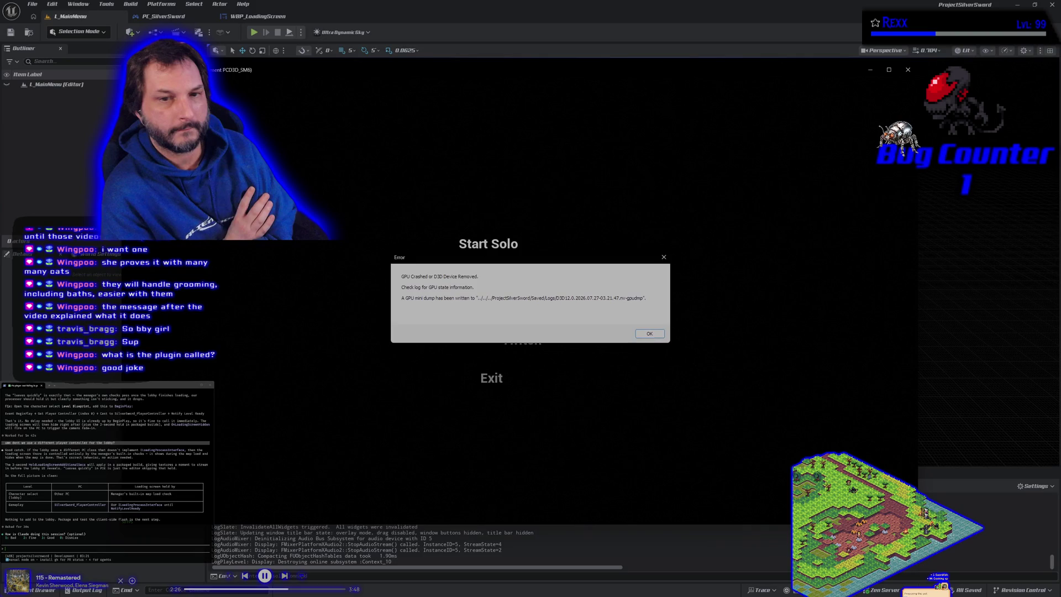
{"action": "key", "text": "Return"}
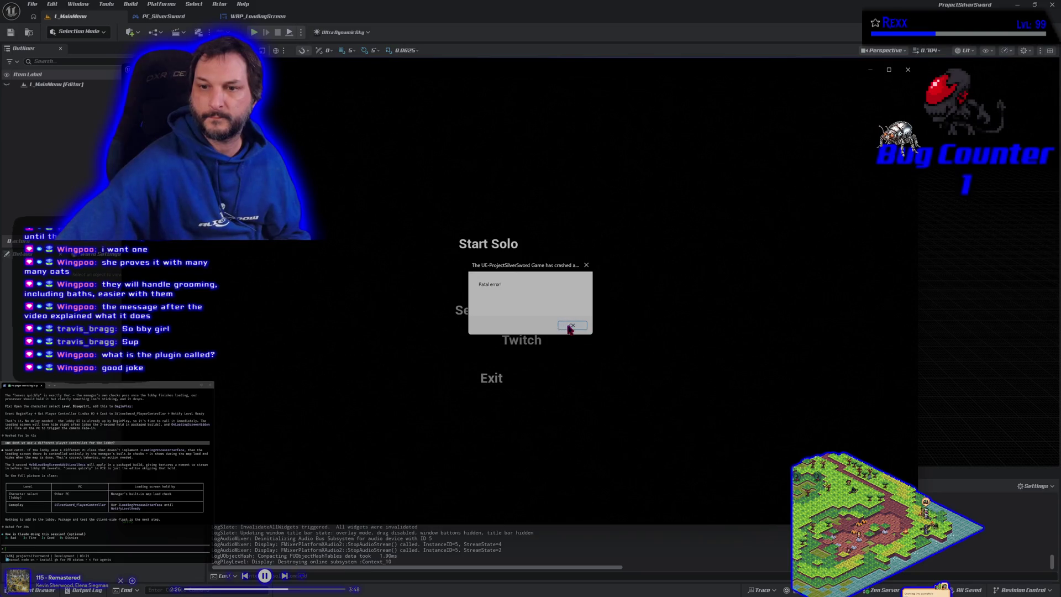
{"action": "left_click", "coordinate": [569, 325]}
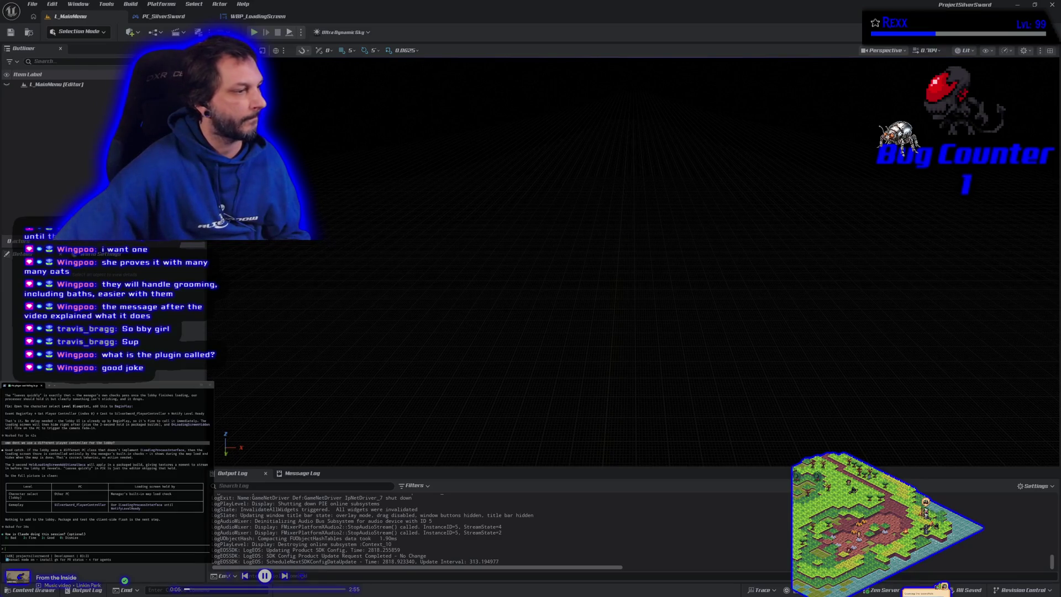
Ask the terminal assistant about the crash using the ProjectSilverSword.log path, then return to Rider.
{"action": "key", "text": "ctrl+v"}
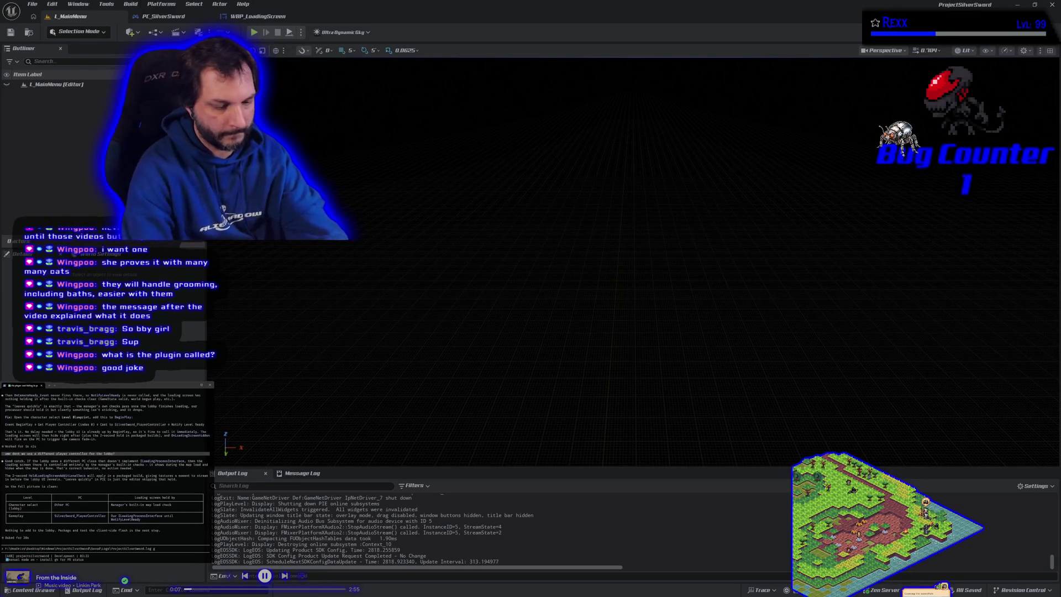
{"action": "type", "text": "w crash"}
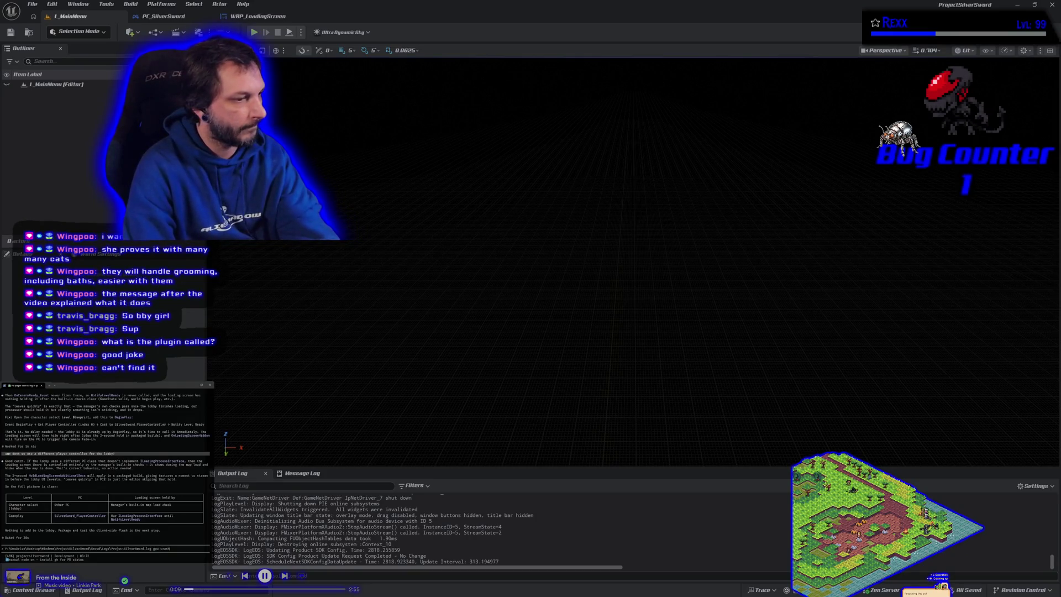
{"action": "key", "text": "Return"}
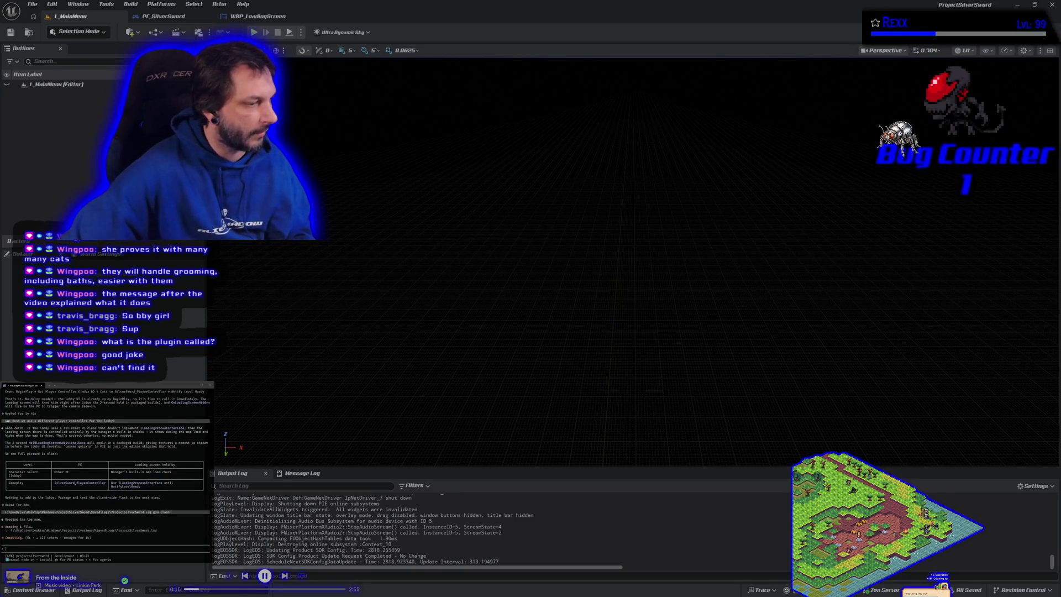
{"action": "key", "text": "alt+Tab"}
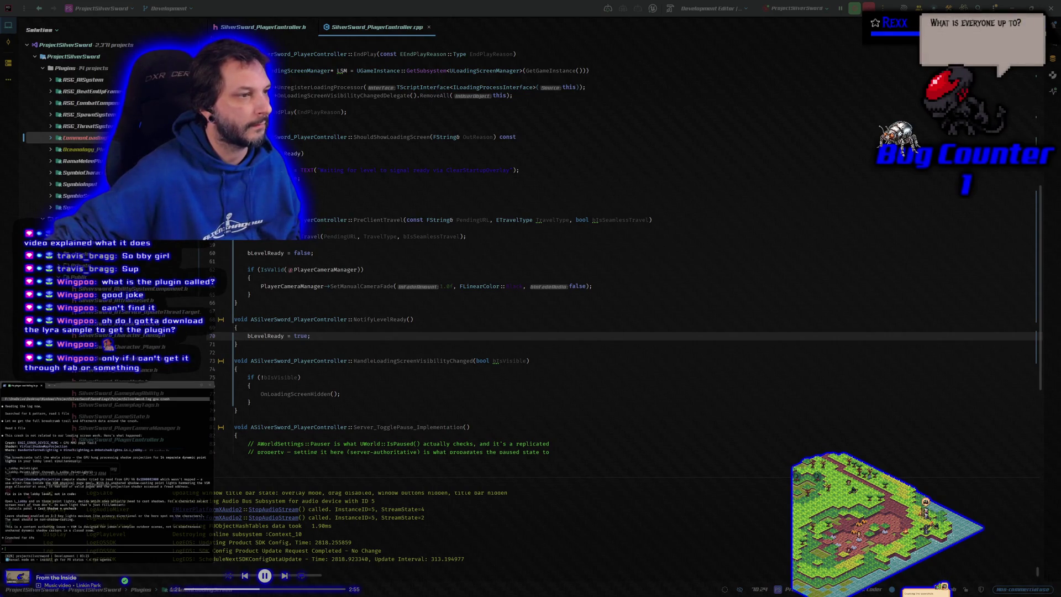
{"action": "key", "text": "Return"}
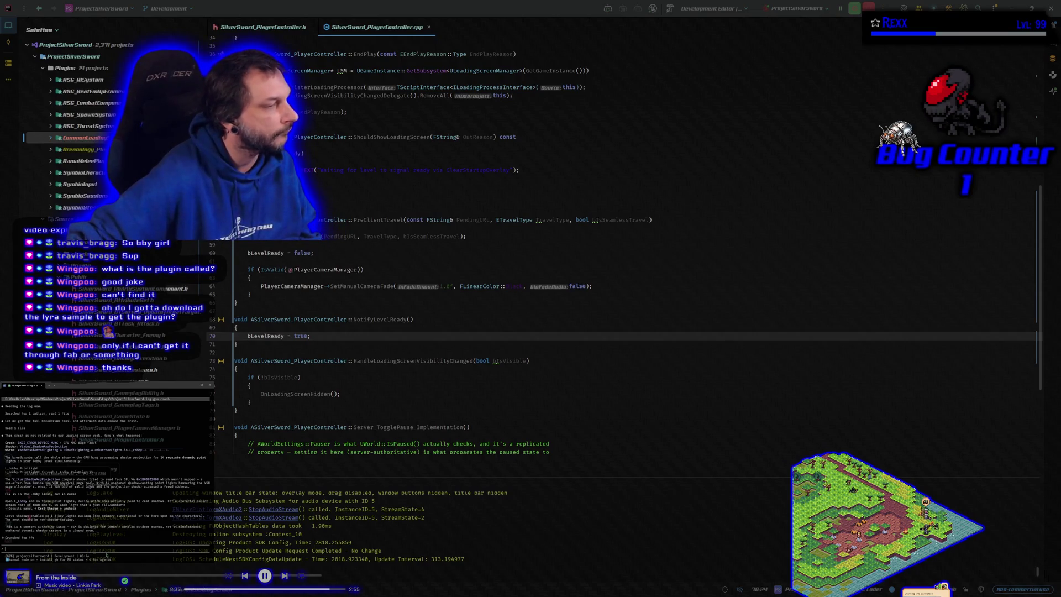
Ask the terminal AI why it failed this time, adding that it worked before the black tile.
{"action": "type", "text": "this has wind"}
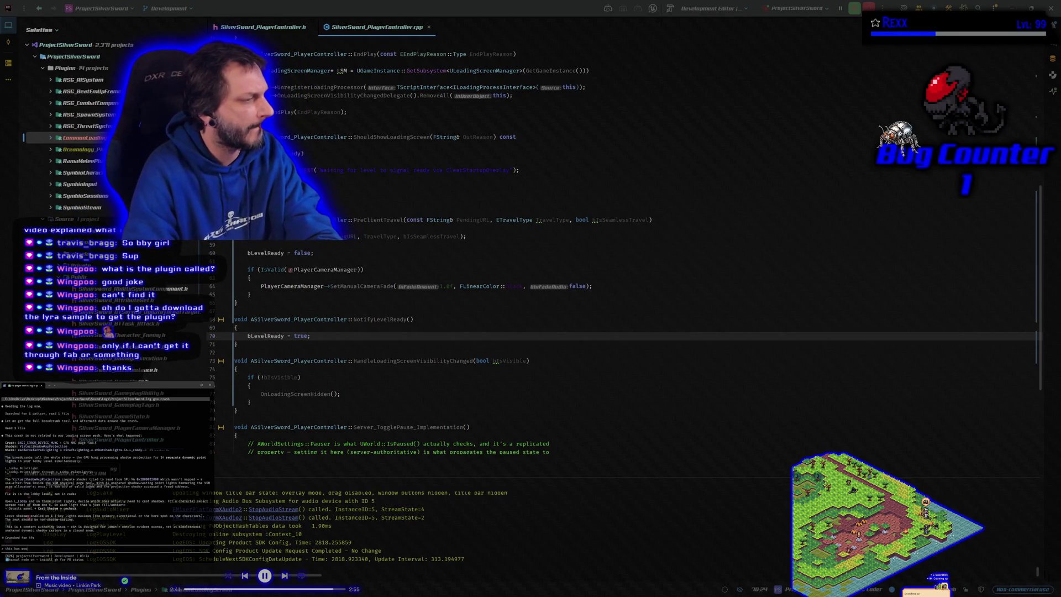
{"action": "type", "text": " before what"}
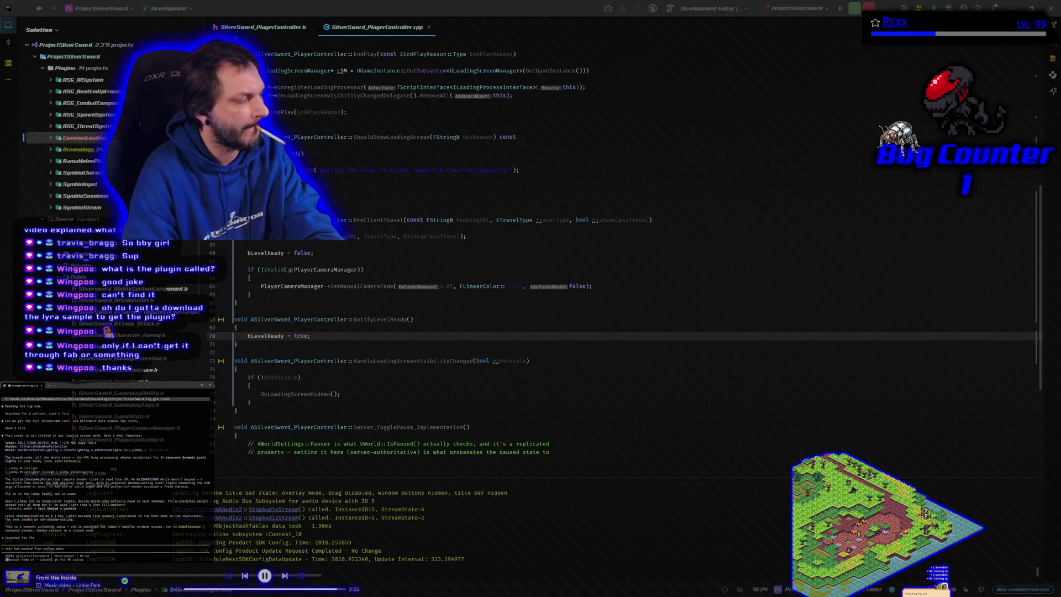
{"action": "type", "text": "y d"}
{"action": "type", "text": "t happen this time"}
{"action": "key", "text": "Return"}
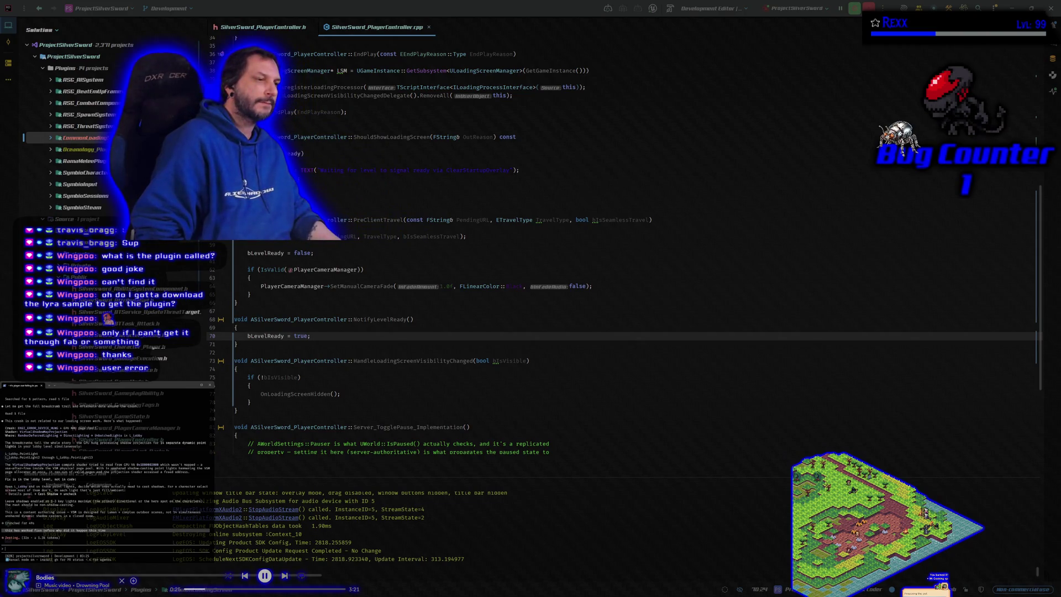
{"action": "type", "text": "fix the lobby lights"}
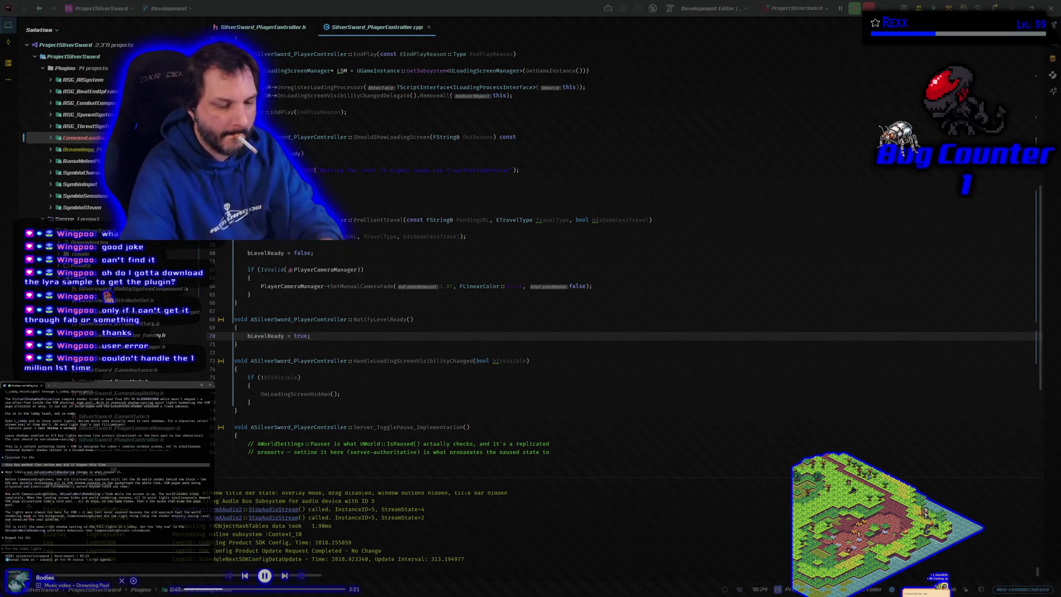
{"action": "type", "text": "wo"}
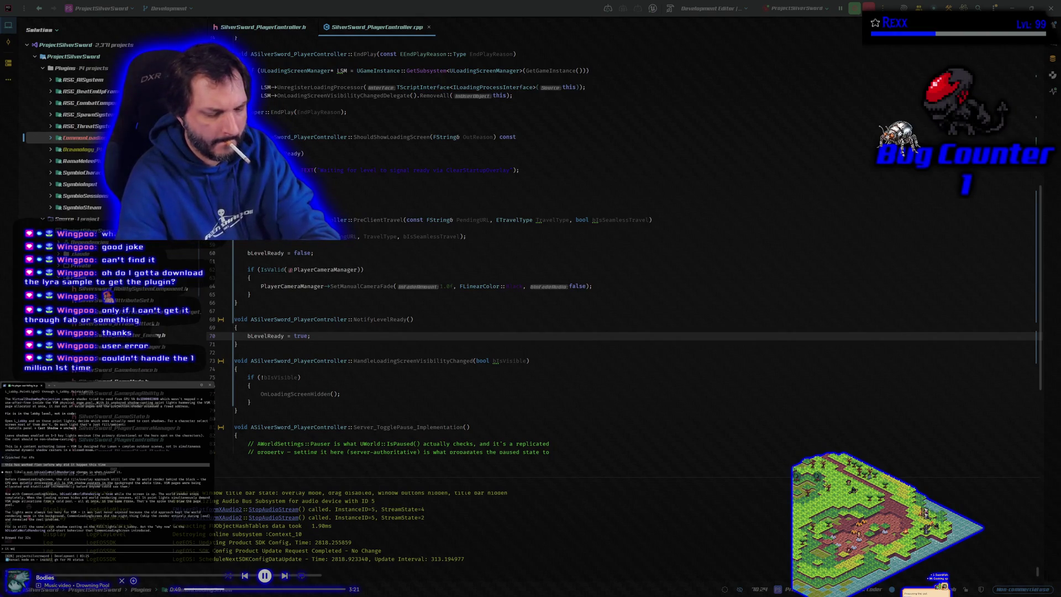
{"action": "type", "text": "rked before the"}
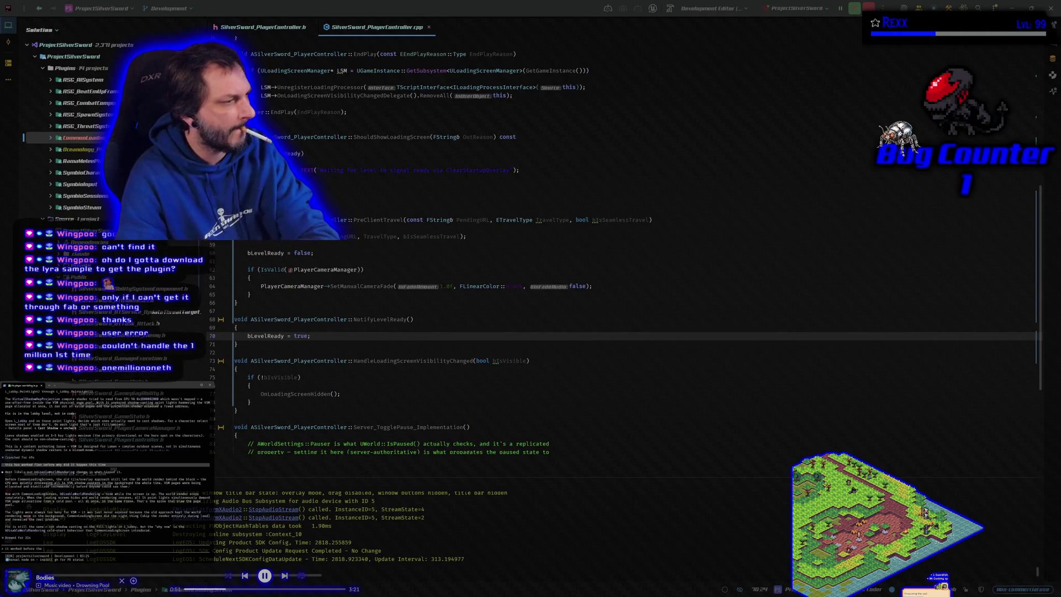
{"action": "type", "text": " black tile"}
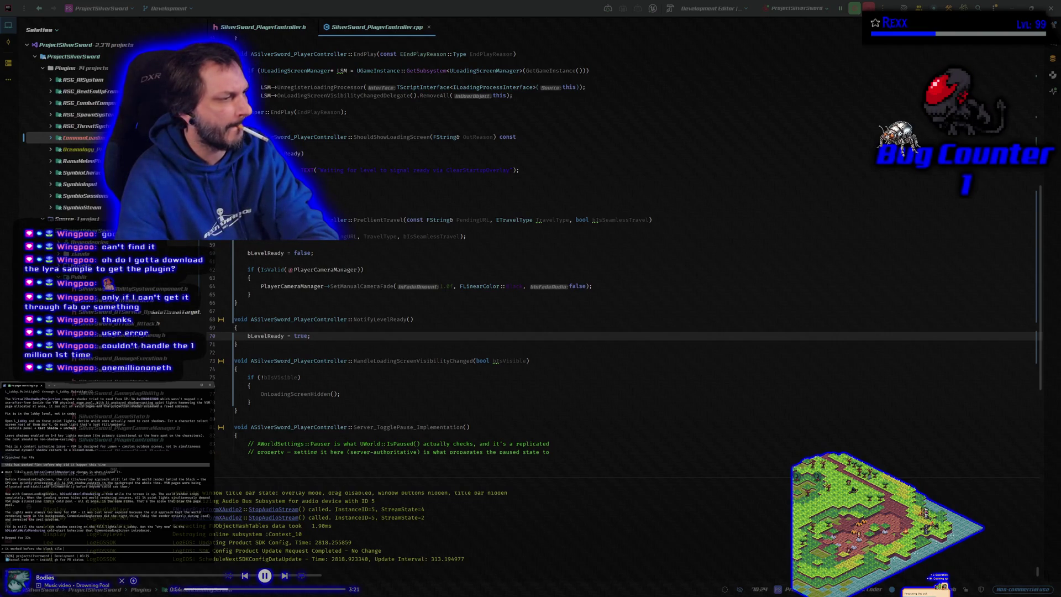
{"action": "key", "text": "Return"}
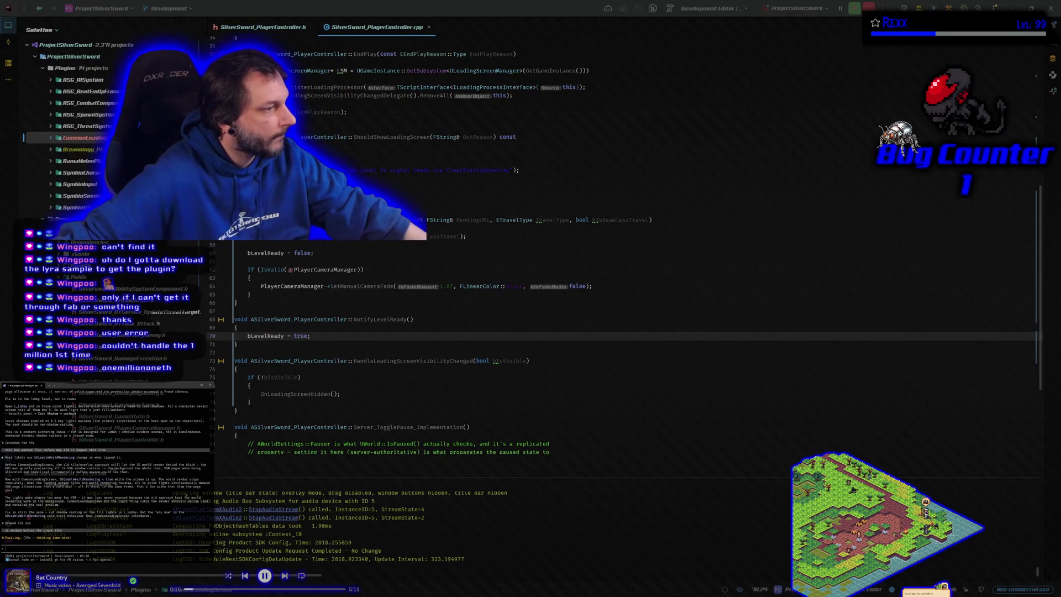
Switch to the Unreal Editor and close its window.
{"action": "key", "text": "alt+Tab"}
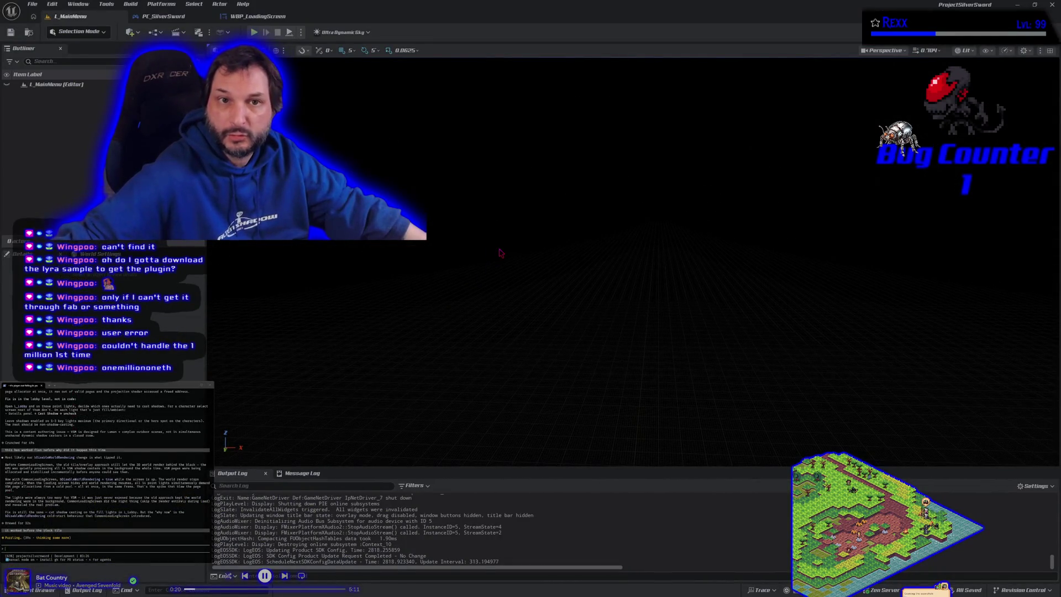
{"action": "left_click", "coordinate": [1043, 5]}
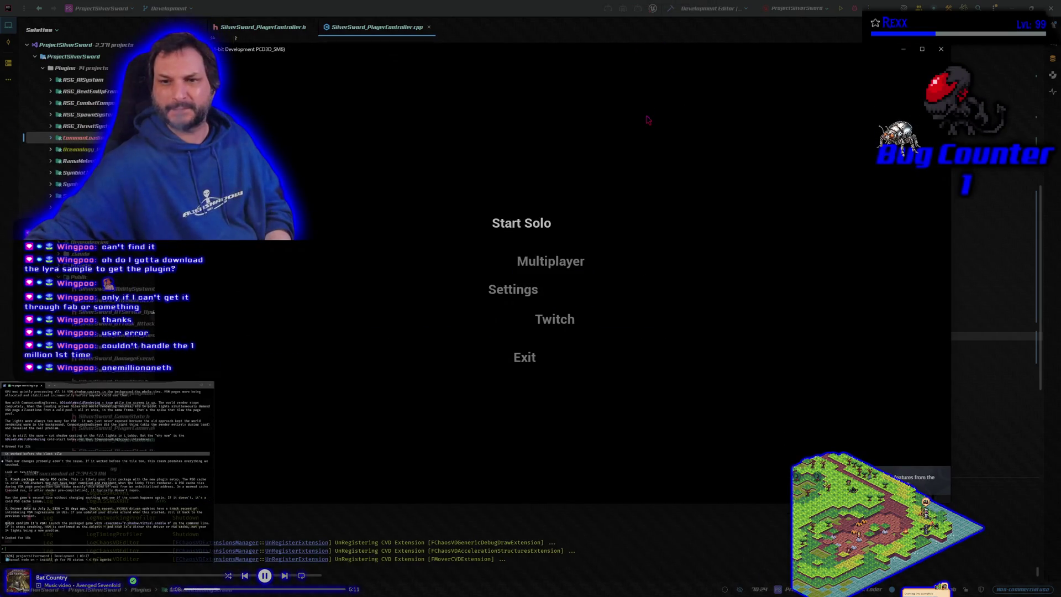
Start Solo again, select the crash dump path in the GPU error, and dismiss both error dialogs.
{"action": "left_click", "coordinate": [509, 226]}
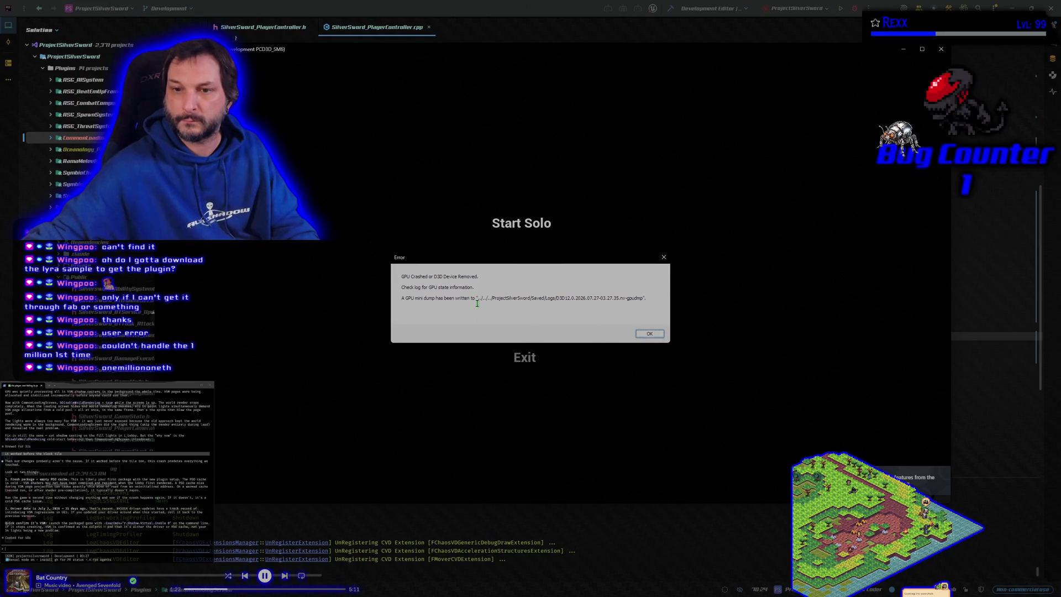
{"action": "right_click", "coordinate": [406, 297]}
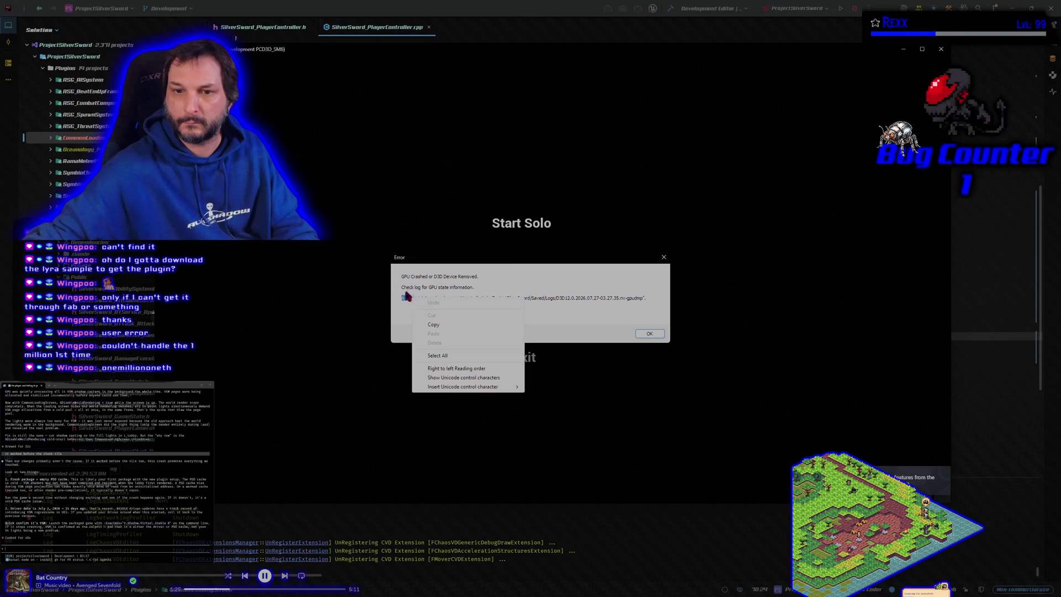
{"action": "left_click", "coordinate": [403, 297]}
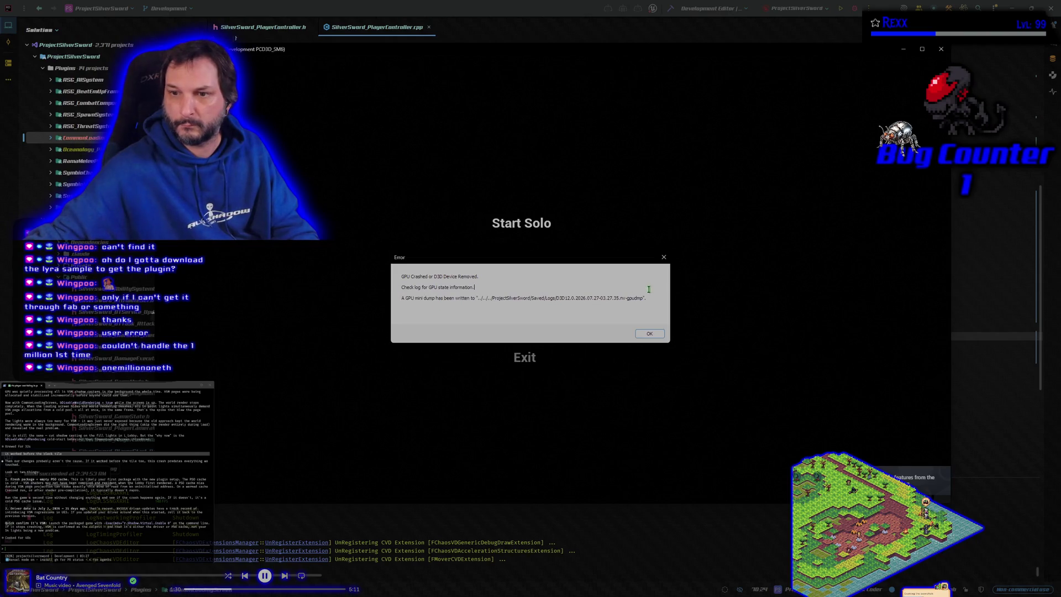
{"action": "triple_click", "coordinate": [626, 299]}
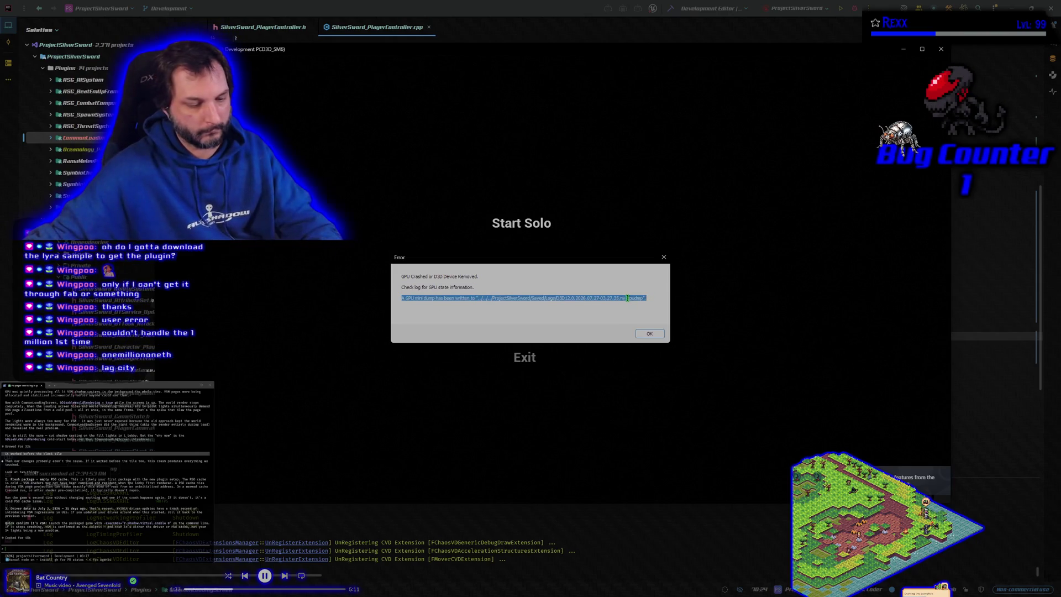
{"action": "left_click", "coordinate": [645, 334]}
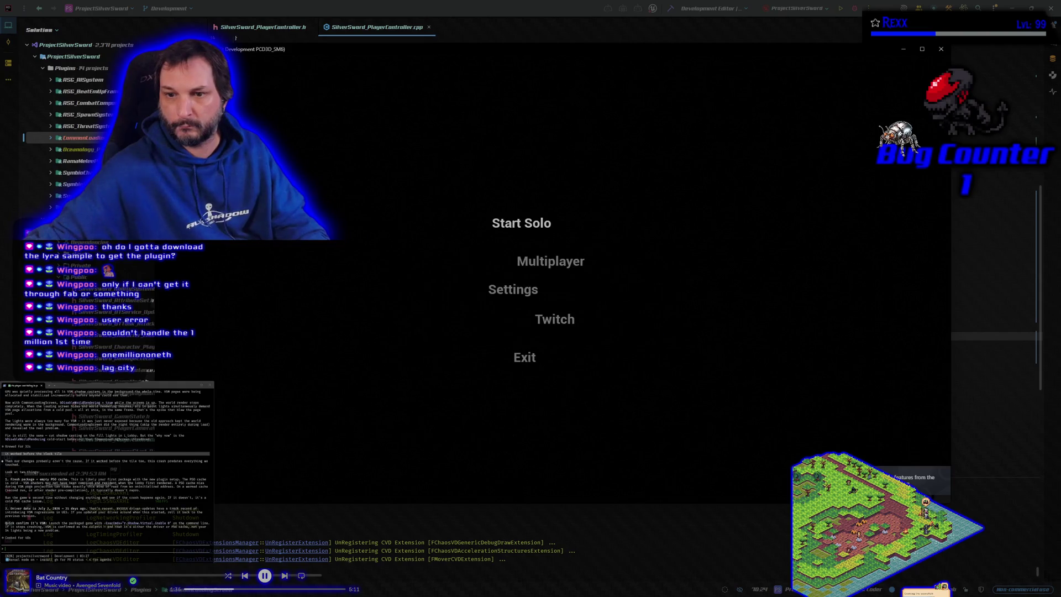
{"action": "left_click", "coordinate": [584, 327]}
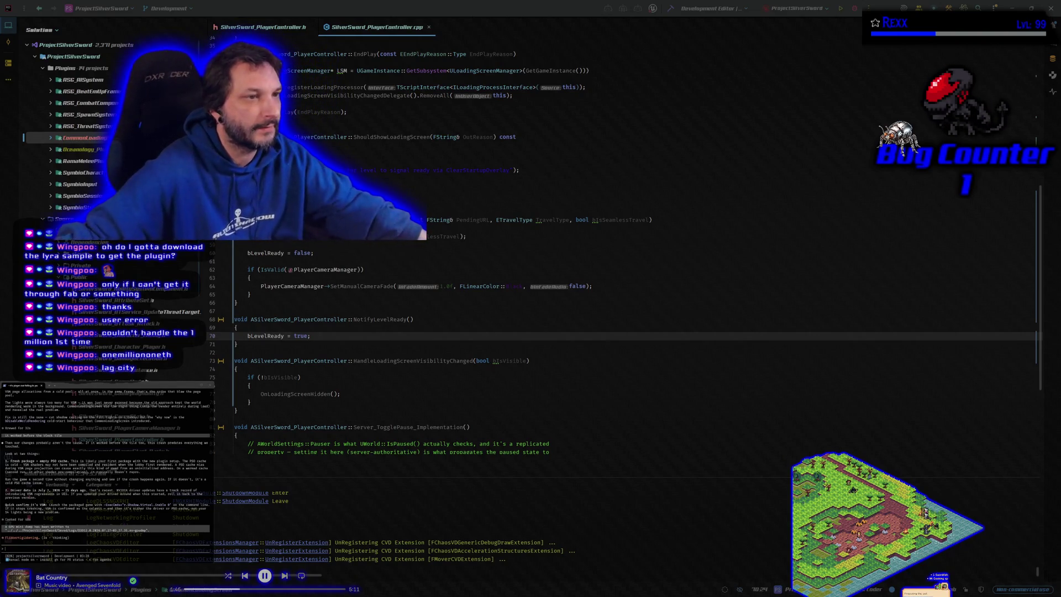
Close the packaged game's folder window and run Build Selected Projects in Rider.
{"action": "key", "text": "alt+Tab"}
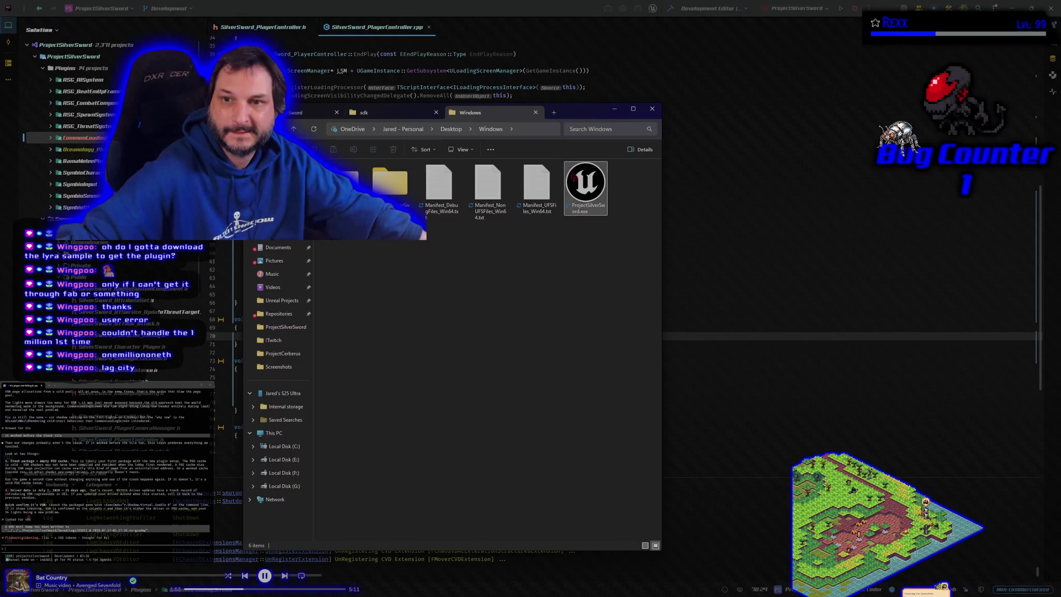
{"action": "left_click_drag", "start_coordinate": [569, 115], "coordinate": [497, 120]}
{"action": "left_click", "coordinate": [543, 114]}
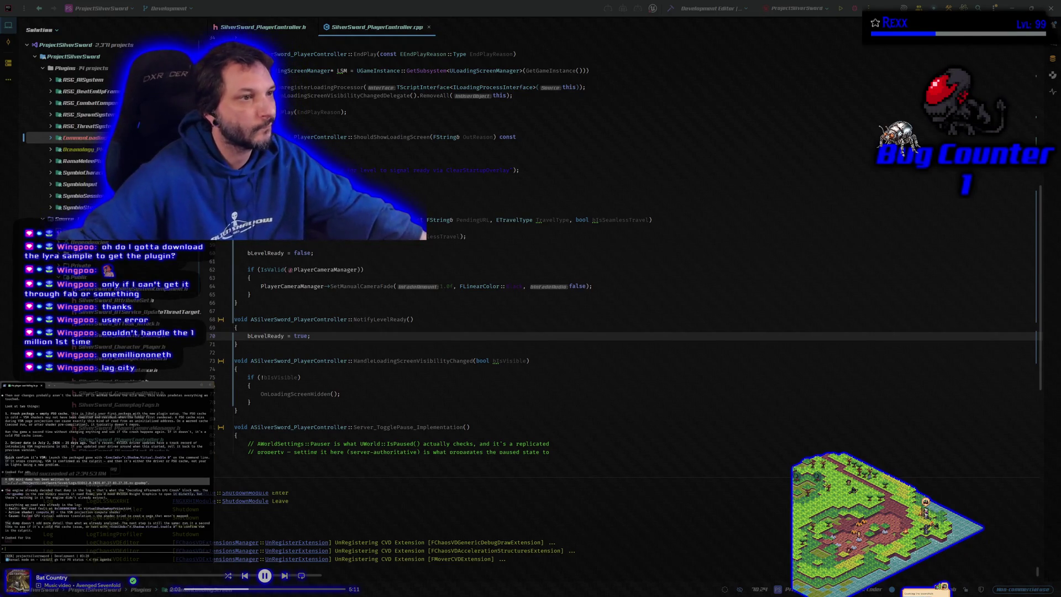
{"action": "left_click", "coordinate": [855, 9]}
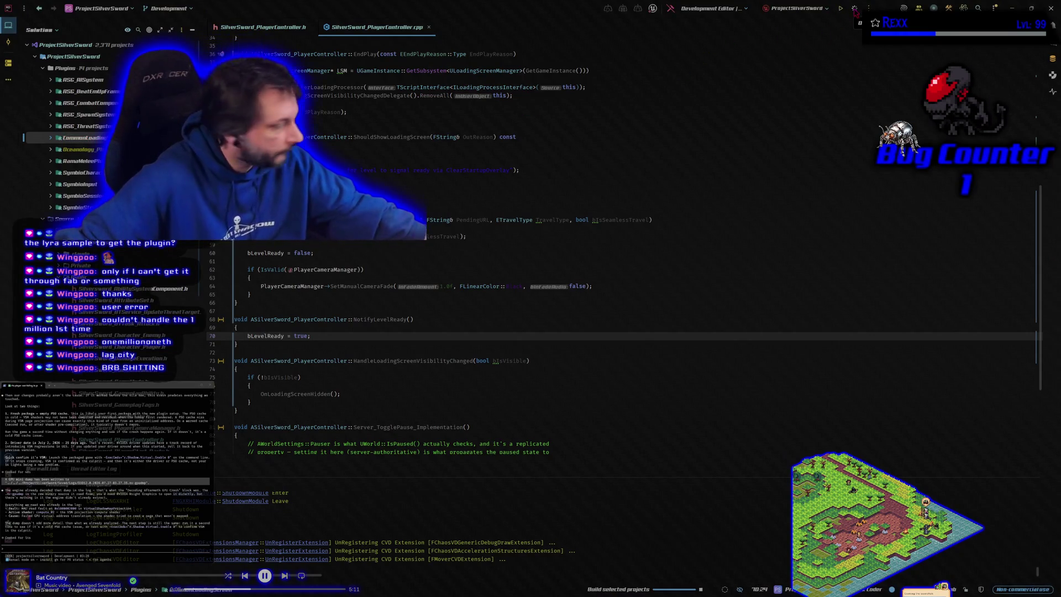